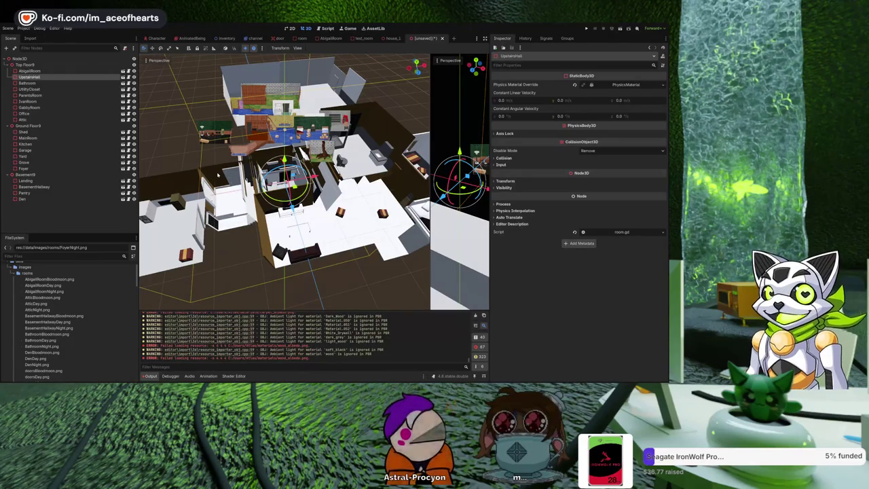
Step: Zoom and orbit the 3D view down to an angled look at the house
{"action": "scroll", "coordinate": [285, 180], "scroll_direction": "up", "scroll_amount": 5}
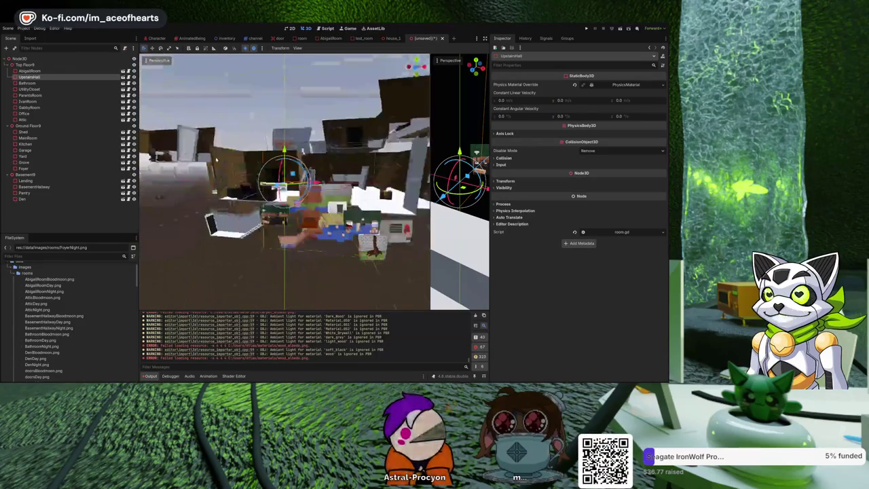
{"action": "scroll", "coordinate": [286, 180], "scroll_direction": "down", "scroll_amount": 4}
{"action": "scroll", "coordinate": [285, 182], "scroll_direction": "down", "scroll_amount": 2}
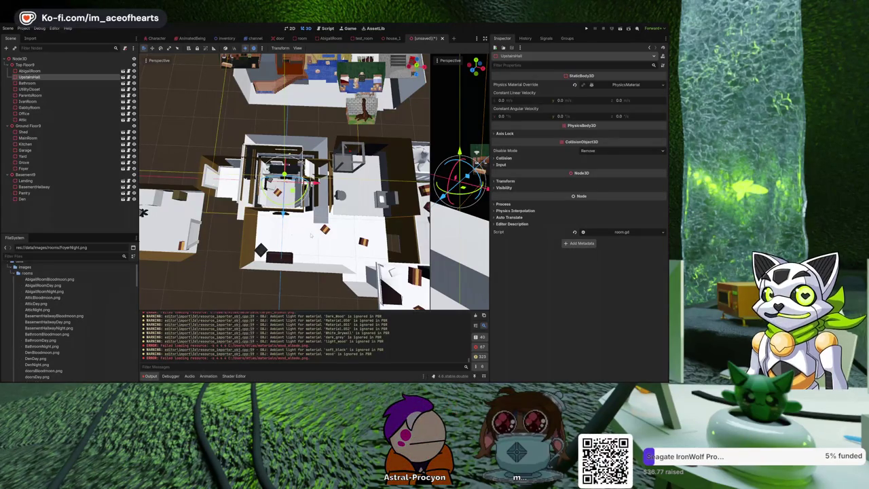
{"action": "left_click_drag", "start_coordinate": [311, 234], "coordinate": [311, 214]}
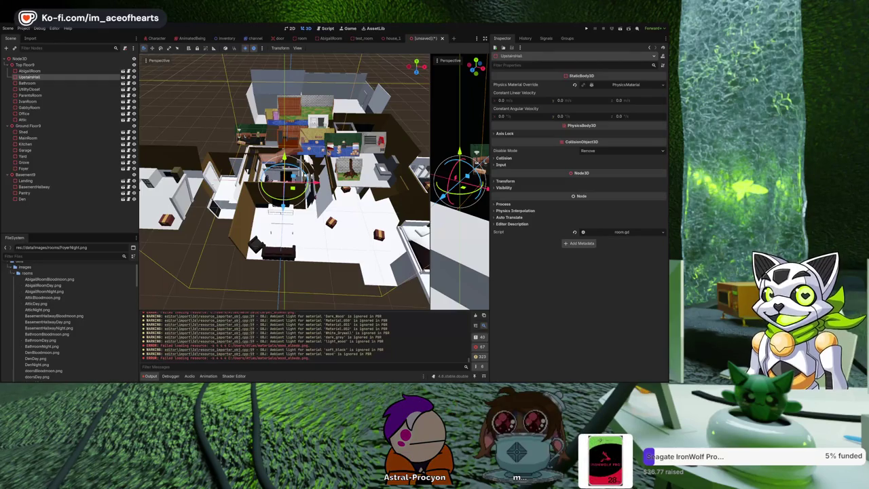
{"action": "left_click_drag", "start_coordinate": [285, 184], "coordinate": [313, 156]}
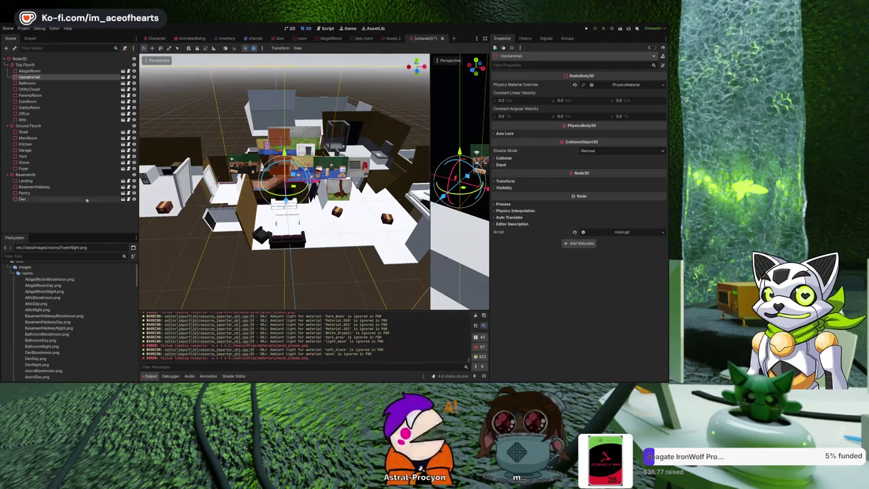
Step: Delete all floor and room nodes from Den up to AbigailRoom, then bring up ImportMenu.gd
{"action": "left_click", "coordinate": [68, 199]}
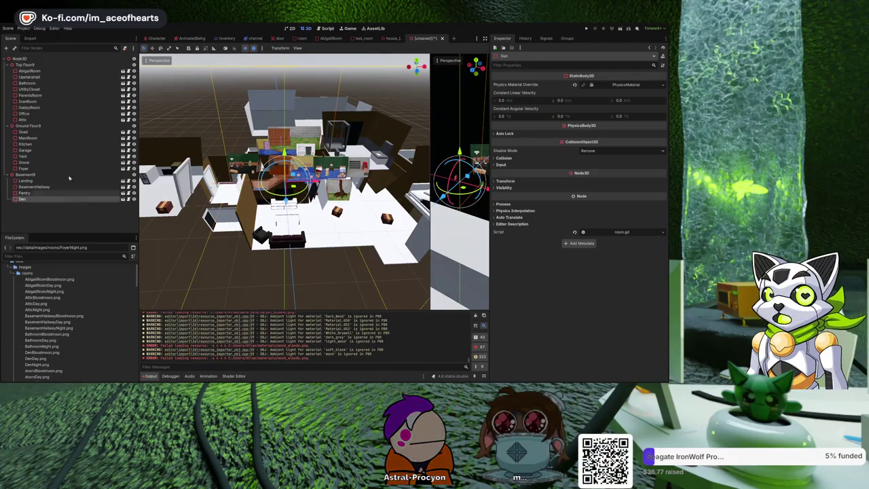
{"action": "left_click", "coordinate": [29, 70], "text": "shift"}
{"action": "key", "text": "Delete"}
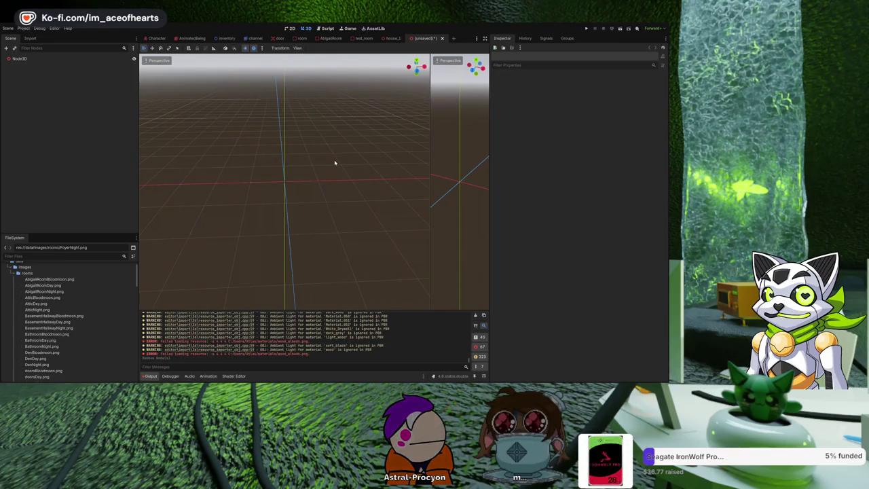
{"action": "left_click", "coordinate": [329, 29]}
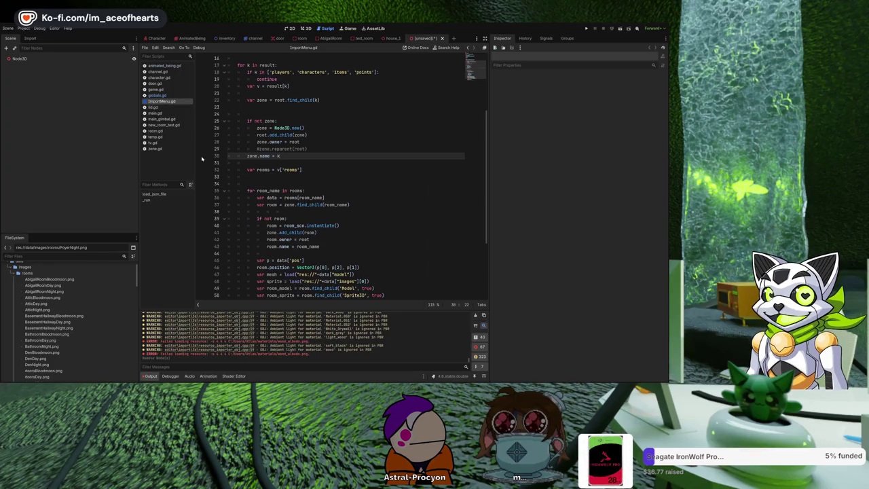
Step: Run ImportMenu.gd with Ctrl+Shift+X to re-import the rooms, then view them low-angle in 3D
{"action": "key", "text": "ctrl+shift+x"}
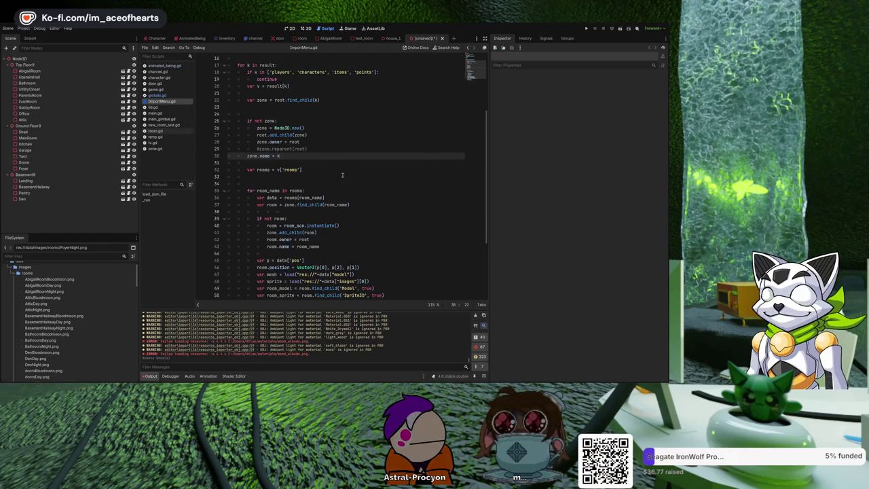
{"action": "key", "text": "ctrl+F2"}
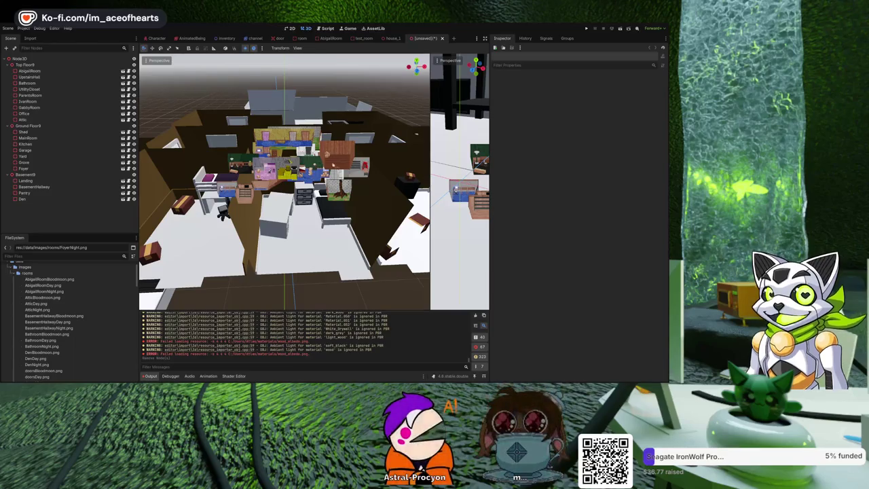
{"action": "scroll", "coordinate": [328, 150], "scroll_direction": "up", "scroll_amount": 3}
{"action": "scroll", "coordinate": [328, 150], "scroll_direction": "up", "scroll_amount": 5}
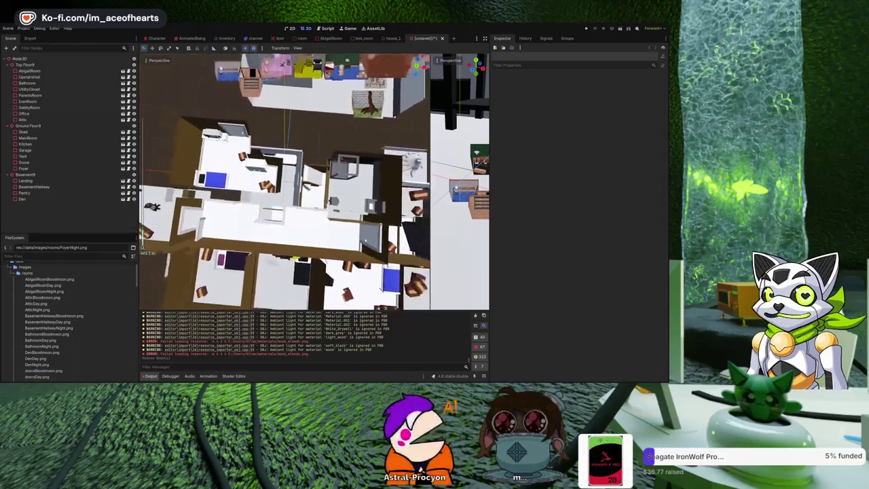
{"action": "mouse_move", "coordinate": [362, 278]}
{"action": "left_mouse_down"}
{"action": "mouse_move", "coordinate": [352, 144]}
{"action": "mouse_move", "coordinate": [309, 152]}
{"action": "mouse_move", "coordinate": [177, 218]}
{"action": "mouse_move", "coordinate": [145, 194]}
{"action": "mouse_move", "coordinate": [163, 178]}
{"action": "mouse_move", "coordinate": [224, 170]}
{"action": "mouse_move", "coordinate": [234, 184]}
{"action": "left_mouse_up"}
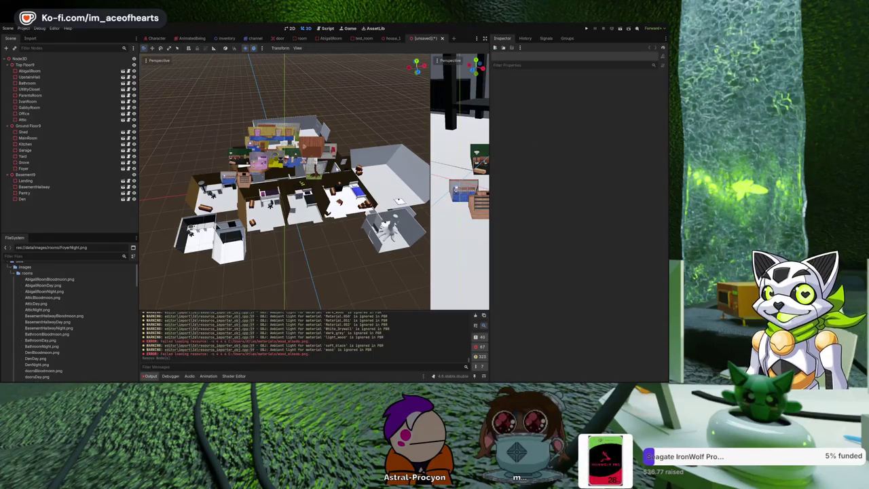
Step: Zoom and orbit to a closer angled view of the imported house
{"action": "scroll", "coordinate": [144, 250], "scroll_direction": "up", "scroll_amount": 3}
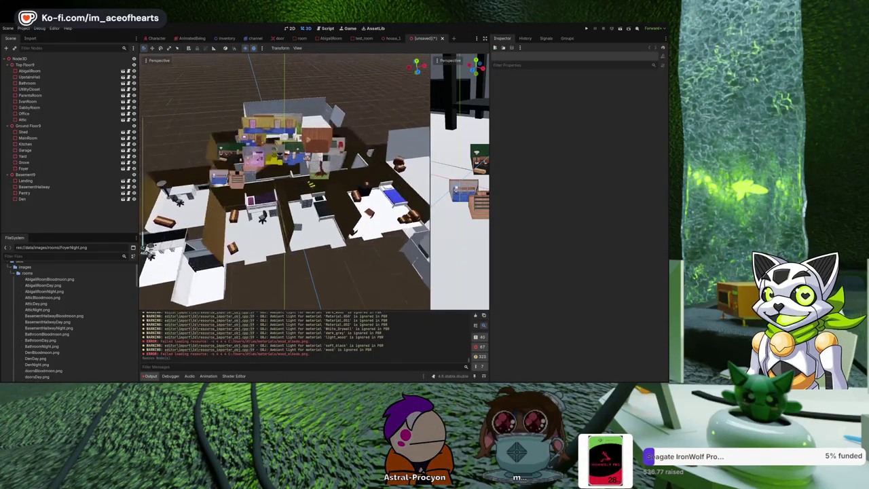
{"action": "mouse_move", "coordinate": [144, 250]}
{"action": "left_mouse_down"}
{"action": "mouse_move", "coordinate": [154, 280]}
{"action": "mouse_move", "coordinate": [150, 261]}
{"action": "left_mouse_up"}
{"action": "scroll", "coordinate": [144, 250], "scroll_direction": "down", "scroll_amount": 5}
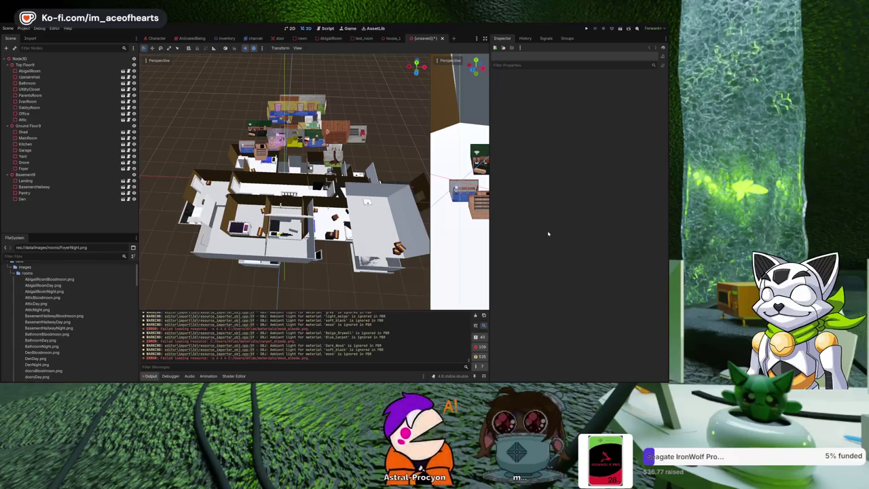
{"action": "scroll", "coordinate": [315, 232], "scroll_direction": "up", "scroll_amount": 2}
{"action": "scroll", "coordinate": [315, 232], "scroll_direction": "down", "scroll_amount": 3}
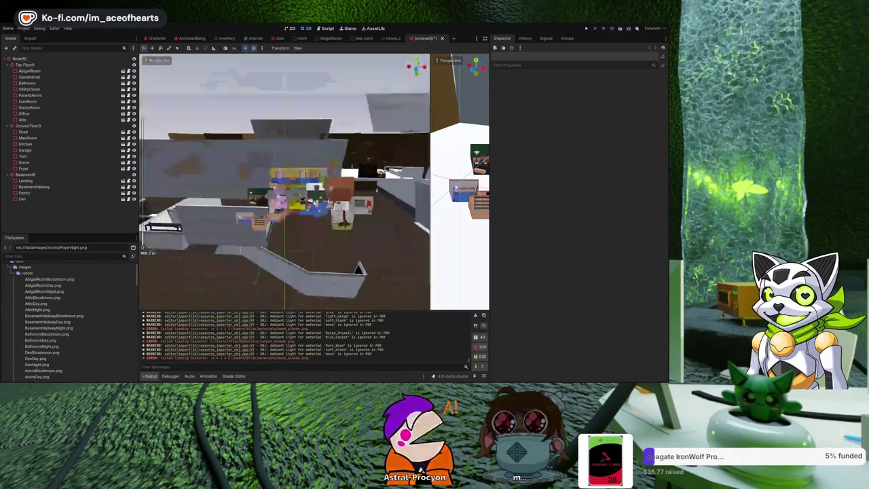
{"action": "left_click_drag", "start_coordinate": [322, 227], "coordinate": [323, 228]}
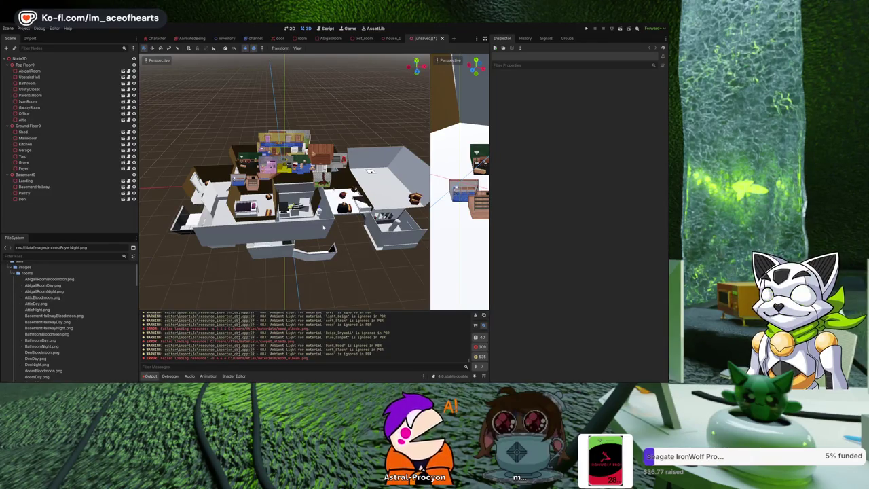
{"action": "mouse_move", "coordinate": [325, 229]}
{"action": "left_mouse_down"}
{"action": "mouse_move", "coordinate": [290, 231]}
{"action": "mouse_move", "coordinate": [291, 256]}
{"action": "left_mouse_up"}
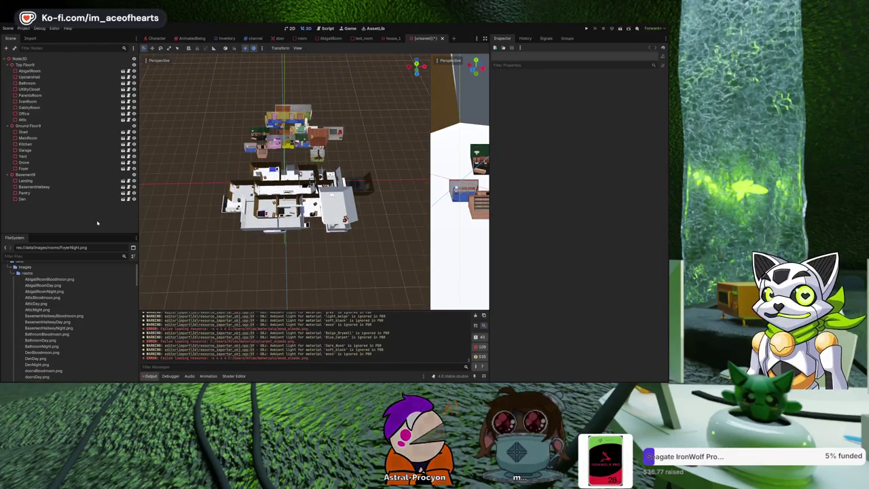
Step: Delete every floor and room node from Den to Top Floor9 and bring up ImportMenu.gd
{"action": "left_click", "coordinate": [55, 200]}
{"action": "left_click", "coordinate": [42, 66], "text": "shift"}
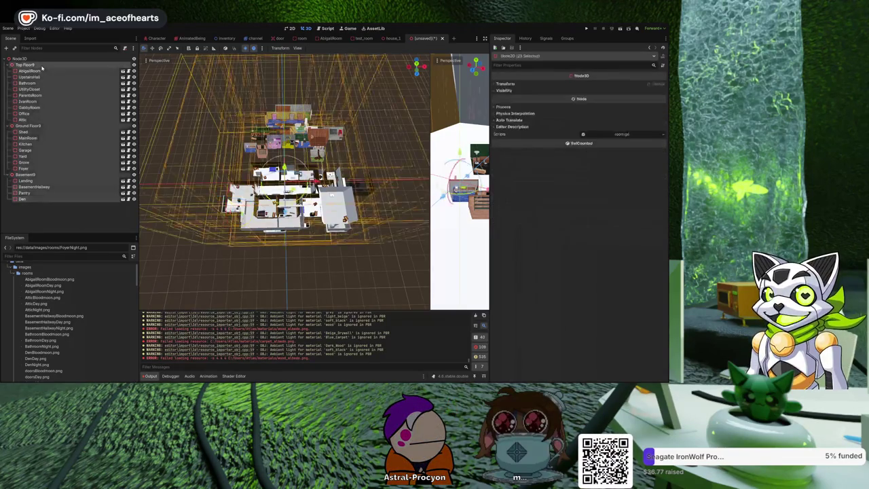
{"action": "key", "text": "Delete"}
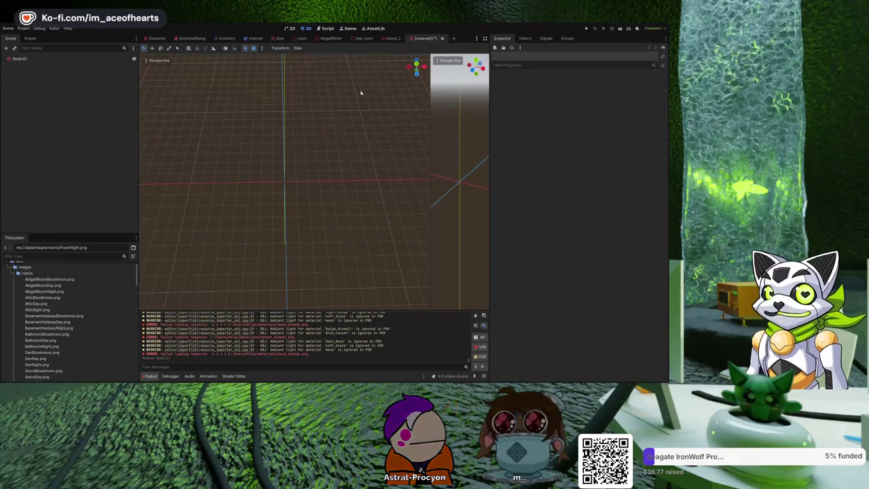
{"action": "left_click", "coordinate": [327, 29]}
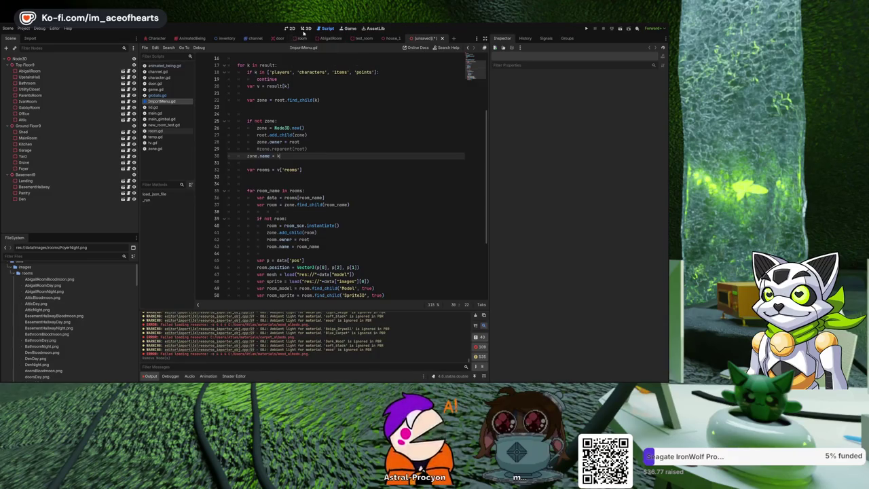
Step: Return to the 3D view and orbit to a lower, rotated angle on the house
{"action": "left_click", "coordinate": [305, 28]}
{"action": "scroll", "coordinate": [285, 180], "scroll_direction": "up", "scroll_amount": 3}
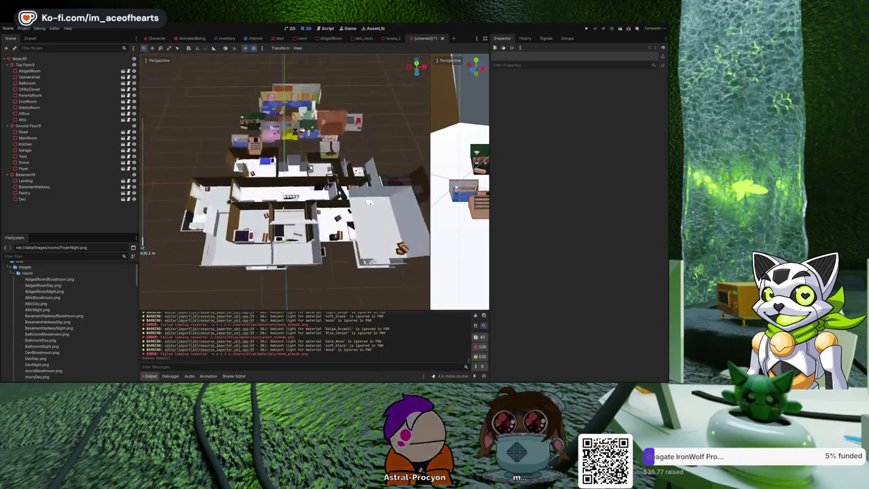
{"action": "mouse_move", "coordinate": [366, 209]}
{"action": "left_mouse_down"}
{"action": "mouse_move", "coordinate": [372, 165]}
{"action": "mouse_move", "coordinate": [406, 159]}
{"action": "mouse_move", "coordinate": [399, 200]}
{"action": "left_mouse_up"}
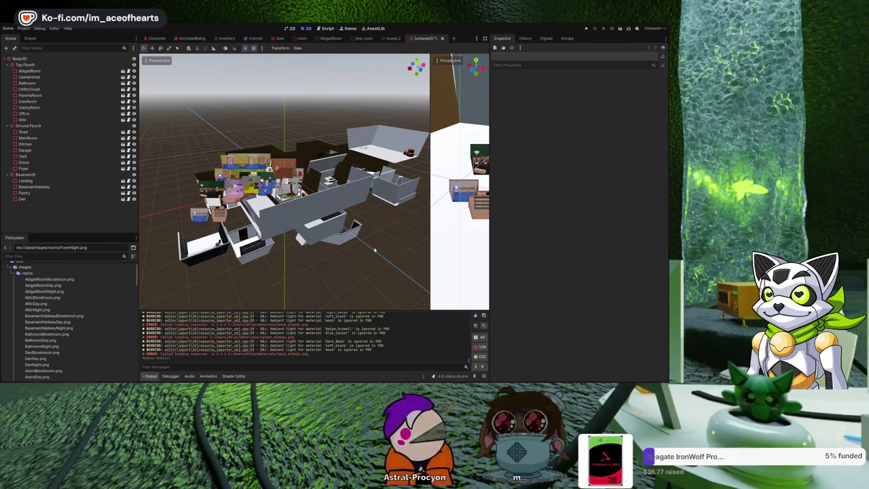
Step: Select Den through Top Floor9, delete them all, and return to the ImportMenu.gd code
{"action": "mouse_move", "coordinate": [353, 227]}
{"action": "left_mouse_down"}
{"action": "mouse_move", "coordinate": [347, 236]}
{"action": "mouse_move", "coordinate": [332, 221]}
{"action": "mouse_move", "coordinate": [379, 208]}
{"action": "mouse_move", "coordinate": [372, 272]}
{"action": "mouse_move", "coordinate": [386, 235]}
{"action": "mouse_move", "coordinate": [351, 213]}
{"action": "mouse_move", "coordinate": [281, 233]}
{"action": "mouse_move", "coordinate": [345, 217]}
{"action": "mouse_move", "coordinate": [299, 209]}
{"action": "mouse_move", "coordinate": [310, 215]}
{"action": "mouse_move", "coordinate": [244, 95]}
{"action": "left_mouse_up"}
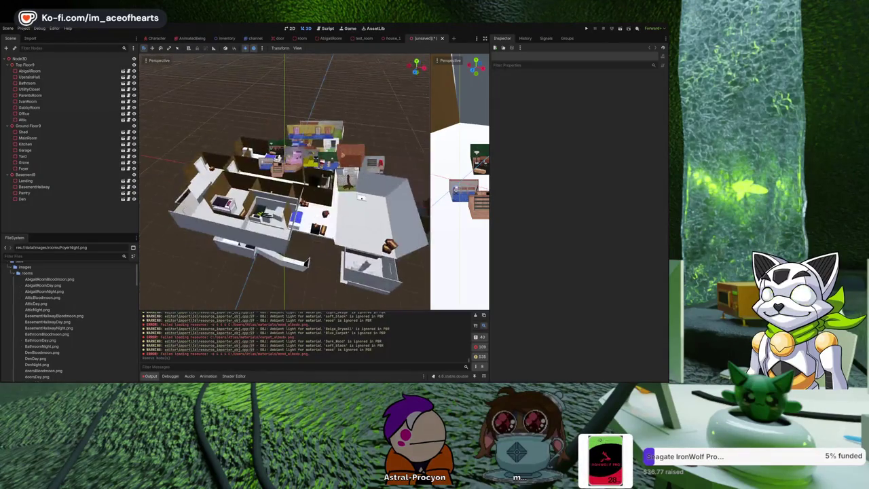
{"action": "left_click", "coordinate": [23, 199]}
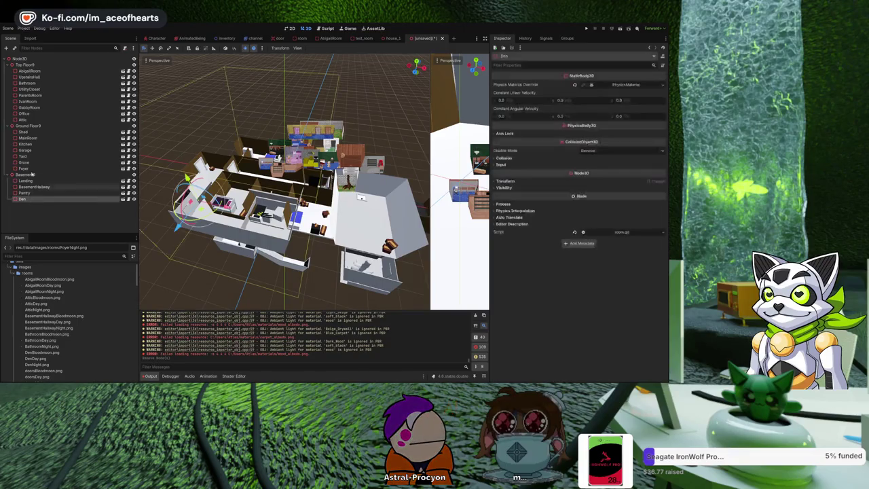
{"action": "left_click", "coordinate": [40, 65], "text": "shift"}
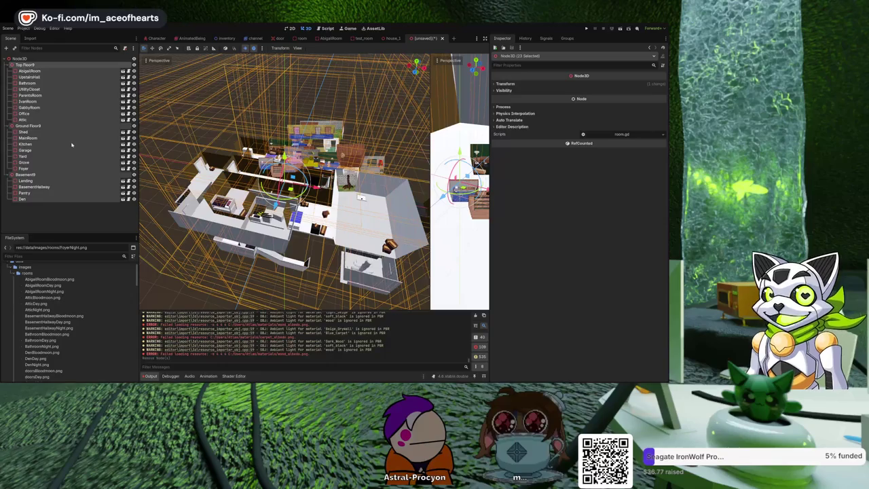
{"action": "key", "text": "Delete"}
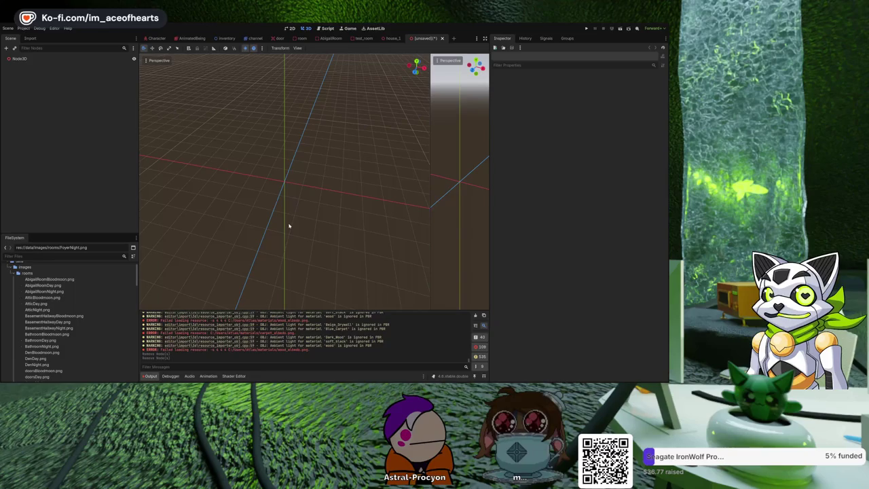
{"action": "left_click", "coordinate": [327, 28]}
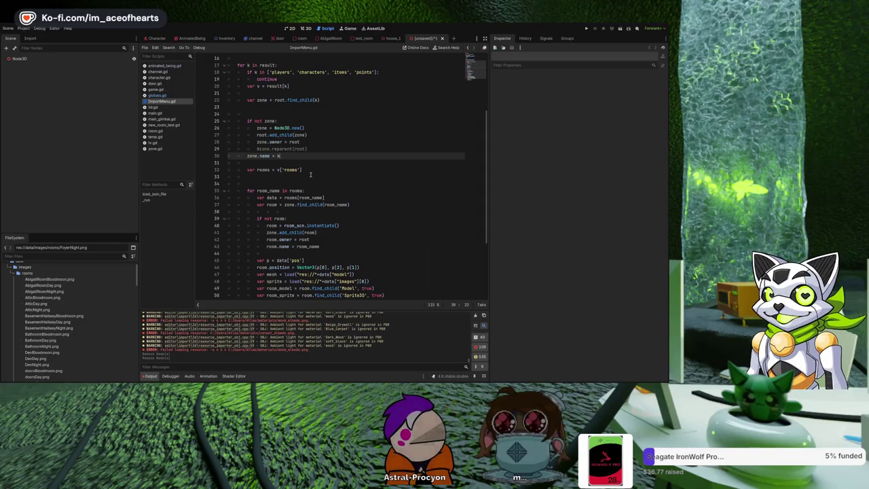
Step: Change line 46 to Vector3(p[0], p[1], p[2]), re-run the import, and view the house in 3D
{"action": "scroll", "coordinate": [310, 175], "scroll_direction": "down", "scroll_amount": 2}
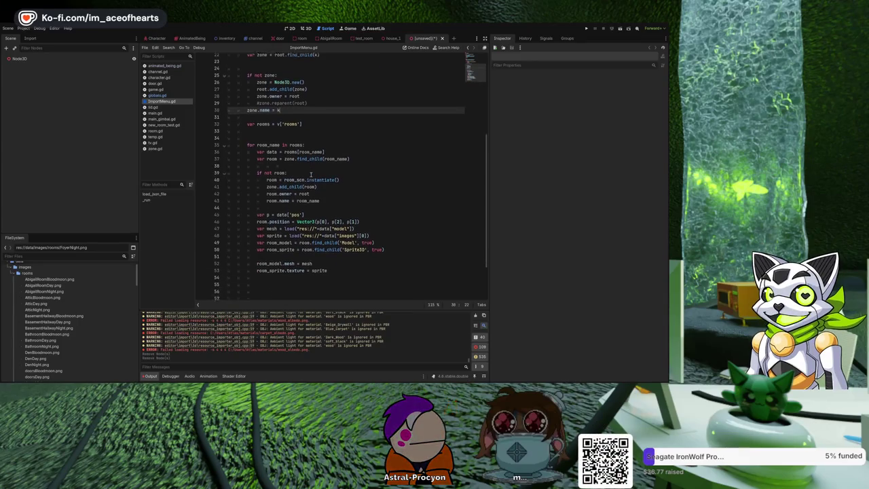
{"action": "scroll", "coordinate": [311, 174], "scroll_direction": "down", "scroll_amount": 2}
{"action": "left_click", "coordinate": [350, 184]}
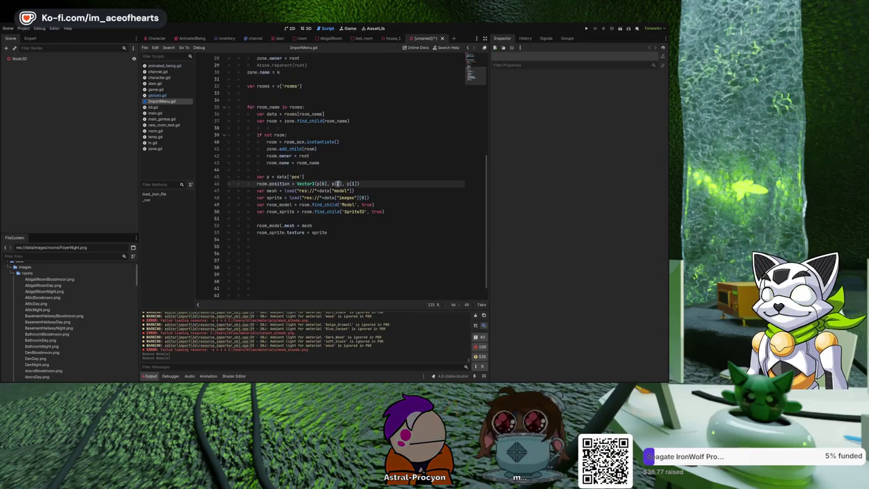
{"action": "type", "text": "12"}
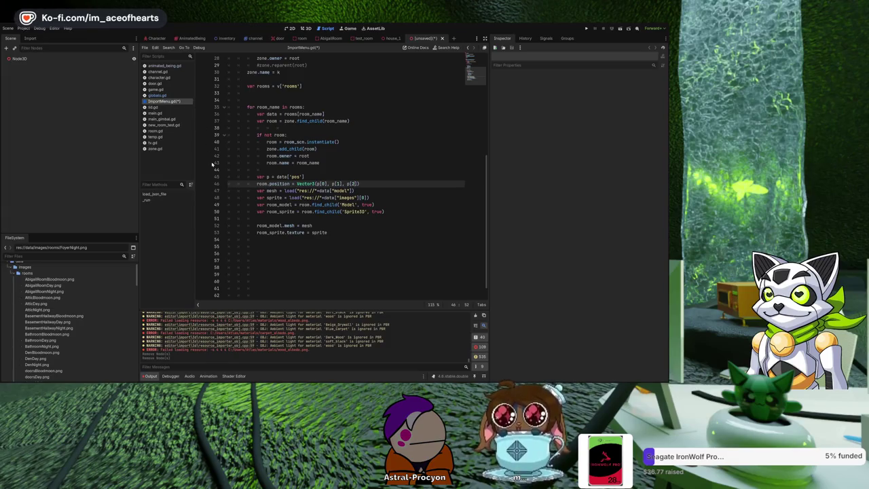
{"action": "key", "text": "ctrl+shift+x"}
{"action": "left_click", "coordinate": [307, 28]}
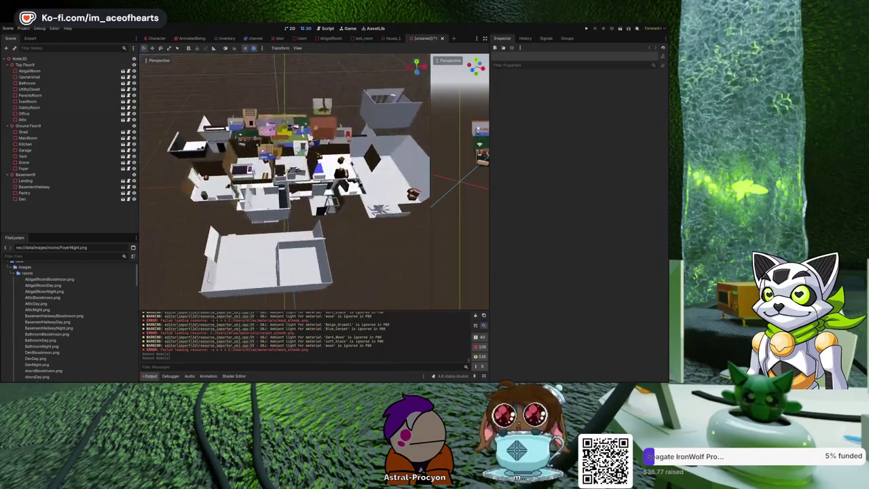
Step: Back in ImportMenu.gd, delete all floor and room nodes from Den to Top Floor9
{"action": "left_click", "coordinate": [323, 28]}
{"action": "left_click", "coordinate": [23, 198]}
{"action": "left_click", "coordinate": [29, 65], "text": "shift"}
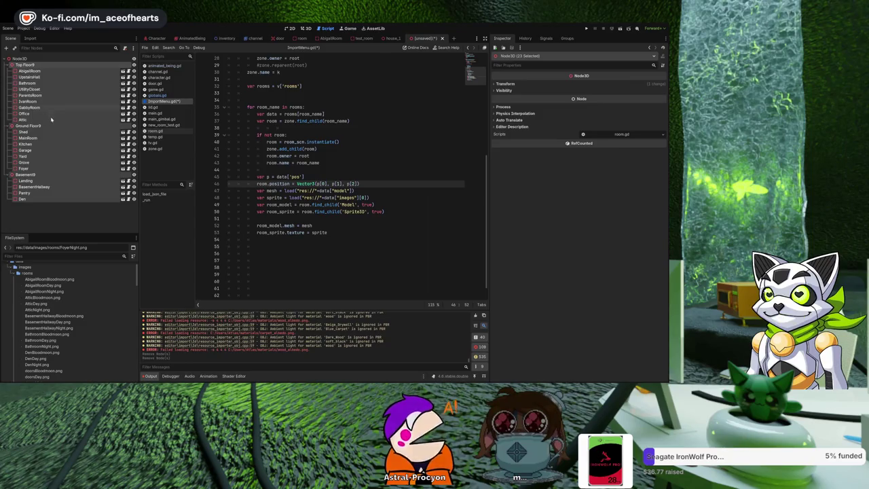
{"action": "key", "text": "Delete"}
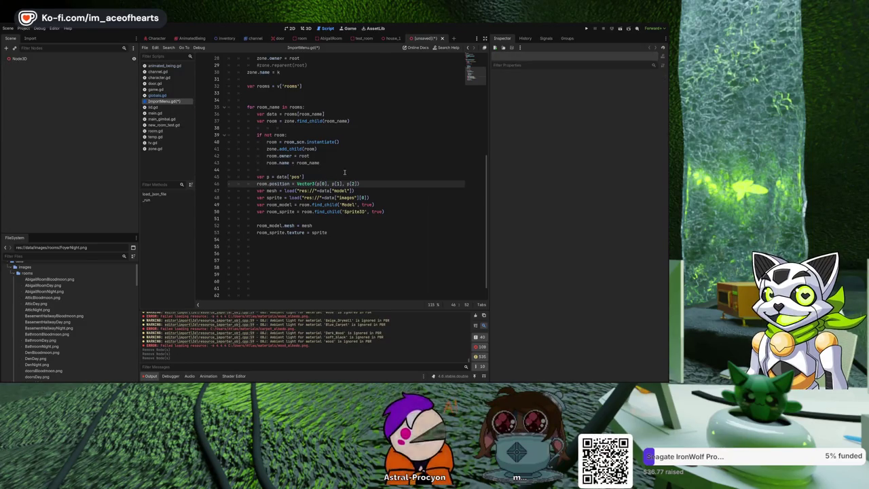
{"action": "key", "text": "Left"}
Step: Undo the coordinate edit so line 46 reads Vector3(p[0], p[2], p[1]) again
{"action": "key", "text": "ctrl+z"}
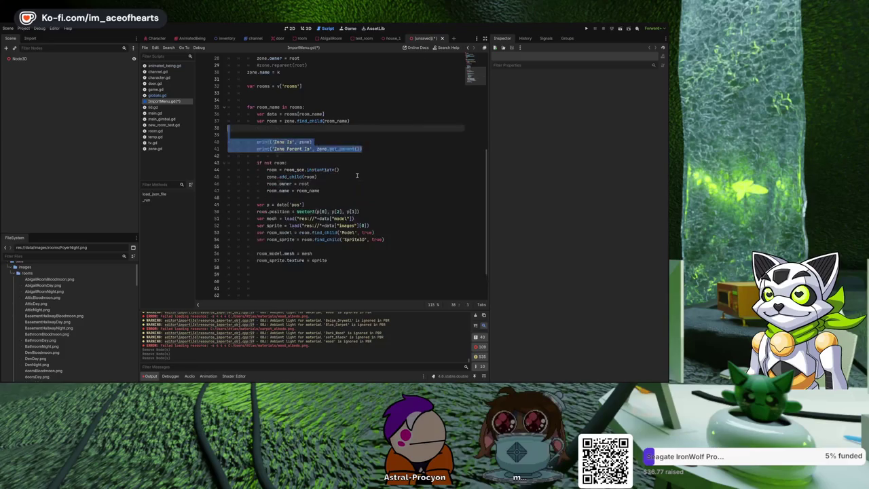
{"action": "key", "text": "ctrl+shift+z"}
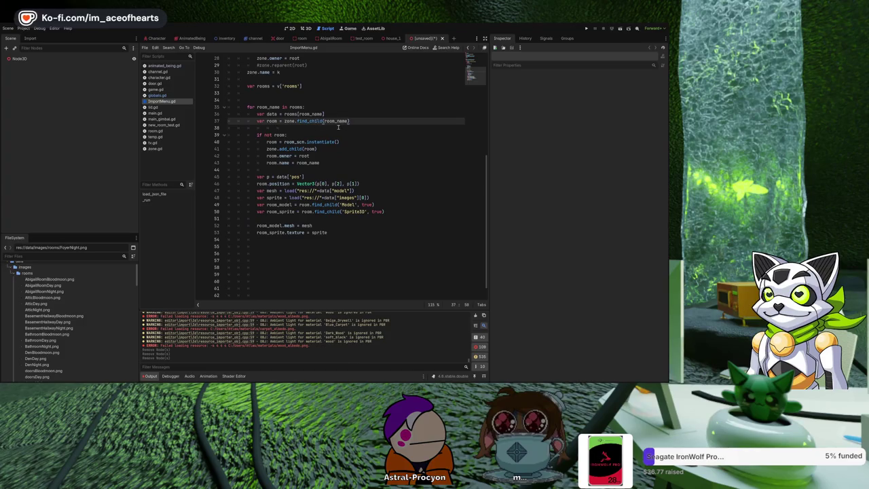
Step: Remove the extra indent on line 38 and delete the empty final line 64 of ImportMenu.gd
{"action": "scroll", "coordinate": [319, 129], "scroll_direction": "up", "scroll_amount": 1}
{"action": "left_click", "coordinate": [330, 146]}
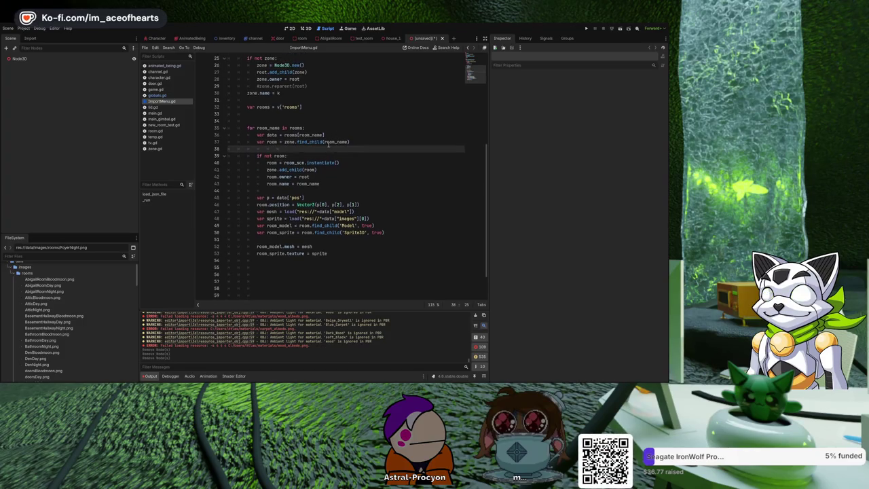
{"action": "key", "text": "BackSpace"}
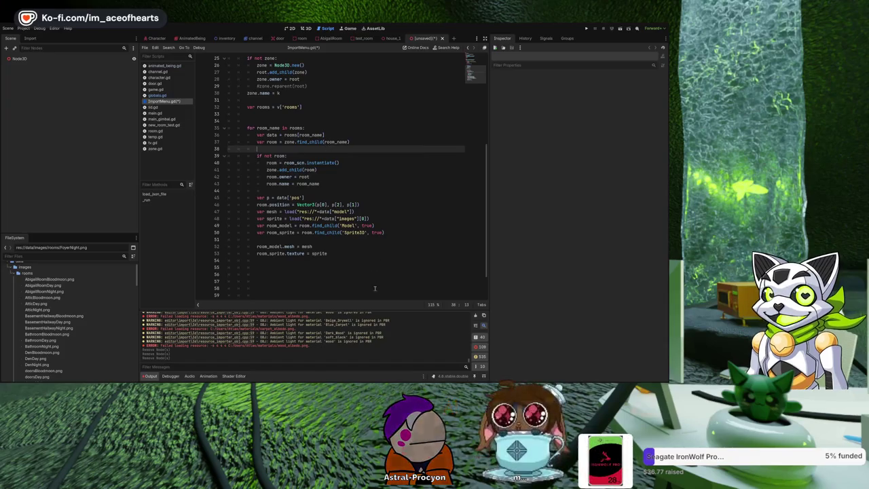
{"action": "left_click", "coordinate": [308, 266]}
{"action": "left_click", "coordinate": [308, 261]}
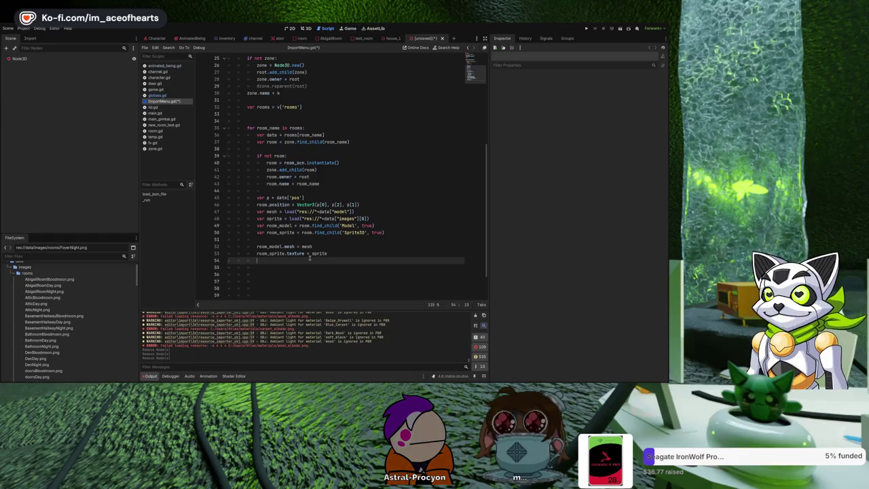
{"action": "scroll", "coordinate": [292, 244], "scroll_direction": "down", "scroll_amount": 2}
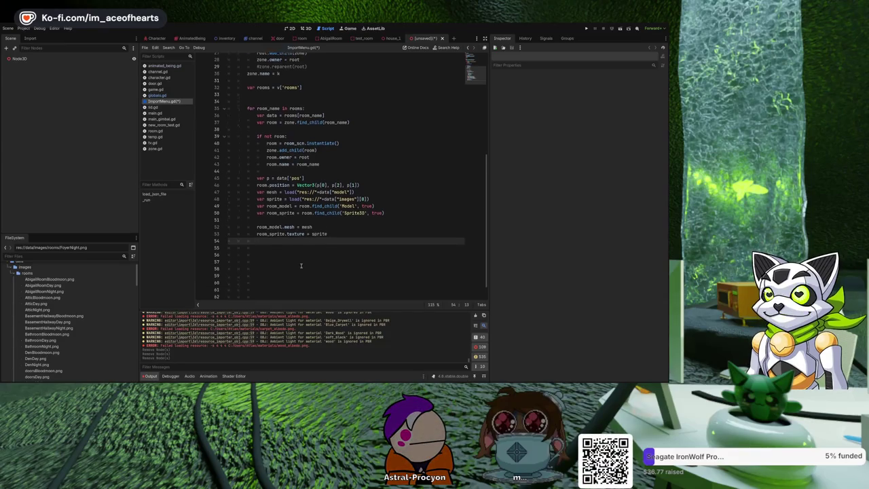
{"action": "left_click", "coordinate": [268, 293]}
{"action": "key", "text": "BackSpace"}
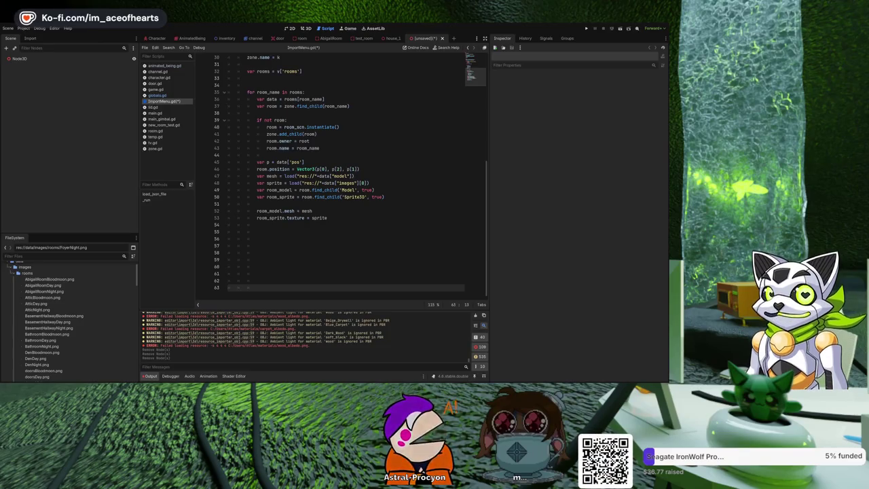
Step: Finish the room_model.mesh and room_sprite.texture assignments, then look at the scene in 3D
{"action": "left_click", "coordinate": [362, 211]}
{"action": "left_click", "coordinate": [362, 222]}
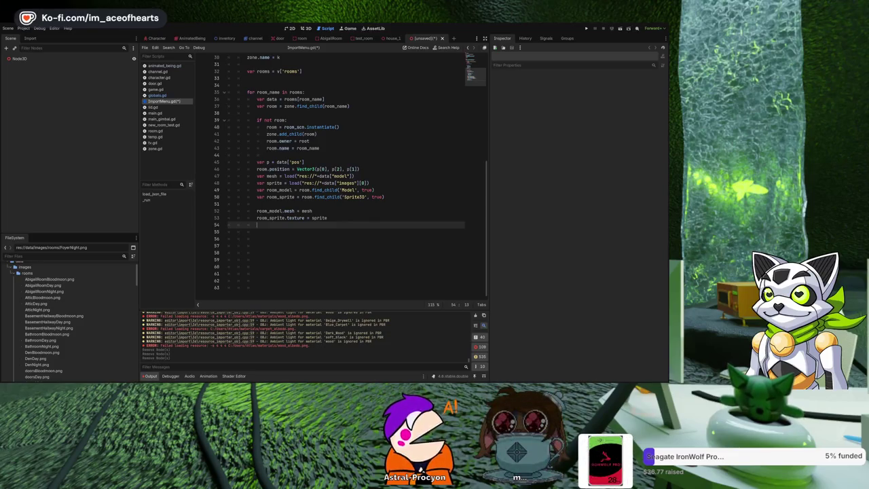
{"action": "left_click", "coordinate": [309, 29]}
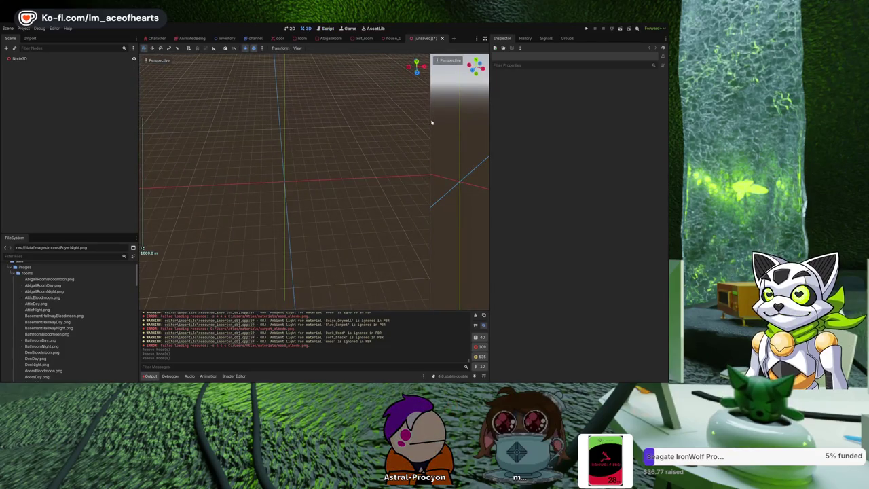
{"action": "mouse_move", "coordinate": [430, 121]}
{"action": "left_mouse_down"}
{"action": "mouse_move", "coordinate": [302, 120]}
{"action": "mouse_move", "coordinate": [314, 121]}
{"action": "left_mouse_up"}
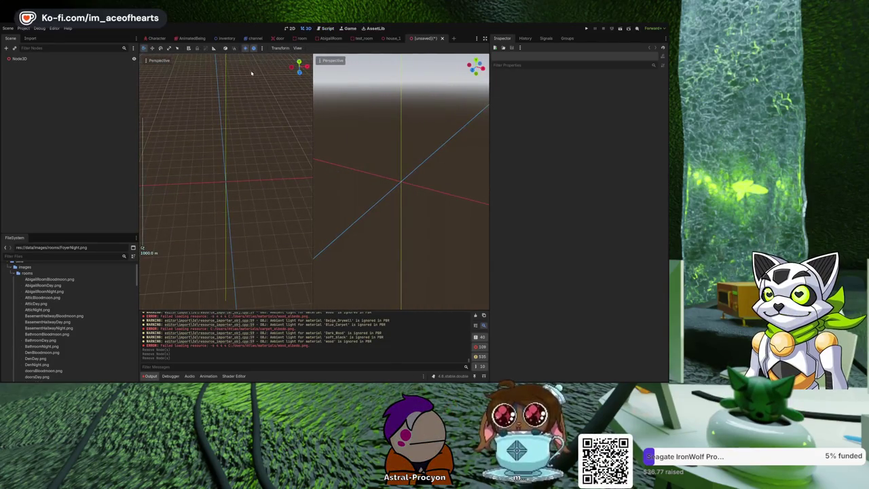
{"action": "left_click", "coordinate": [325, 29]}
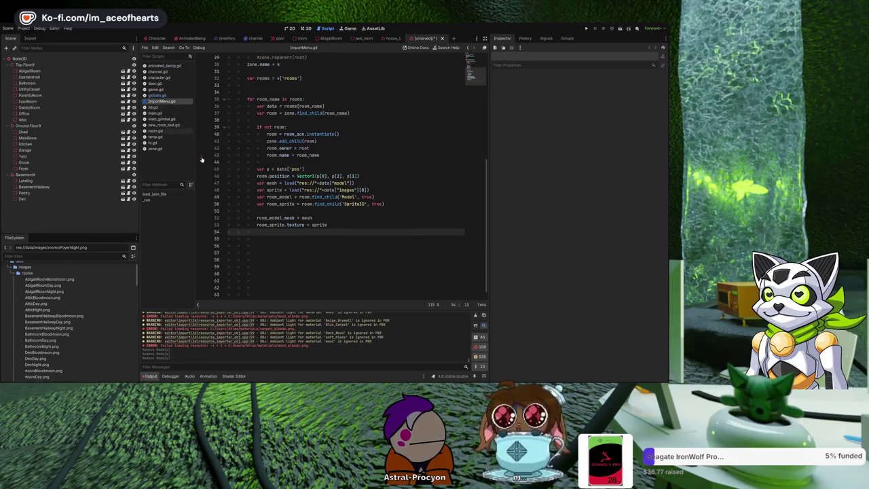
{"action": "left_click", "coordinate": [307, 29]}
{"action": "left_click_drag", "start_coordinate": [293, 155], "coordinate": [289, 137]}
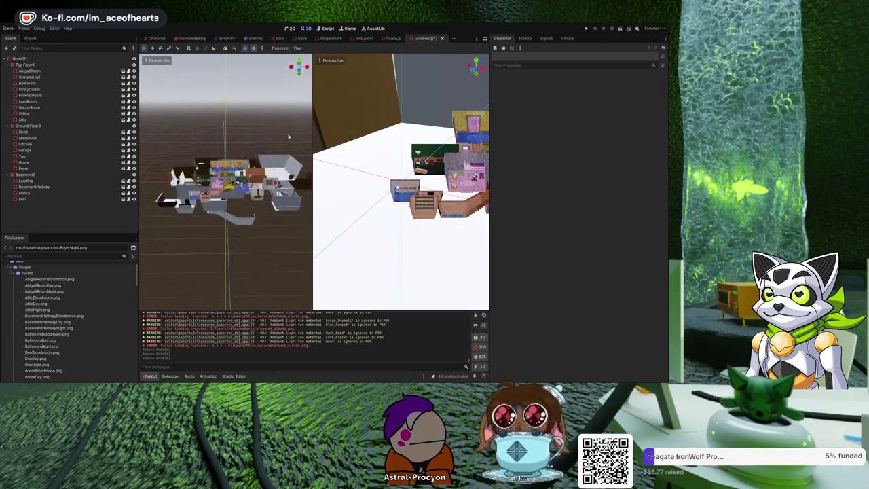
{"action": "scroll", "coordinate": [288, 138], "scroll_direction": "up", "scroll_amount": 5}
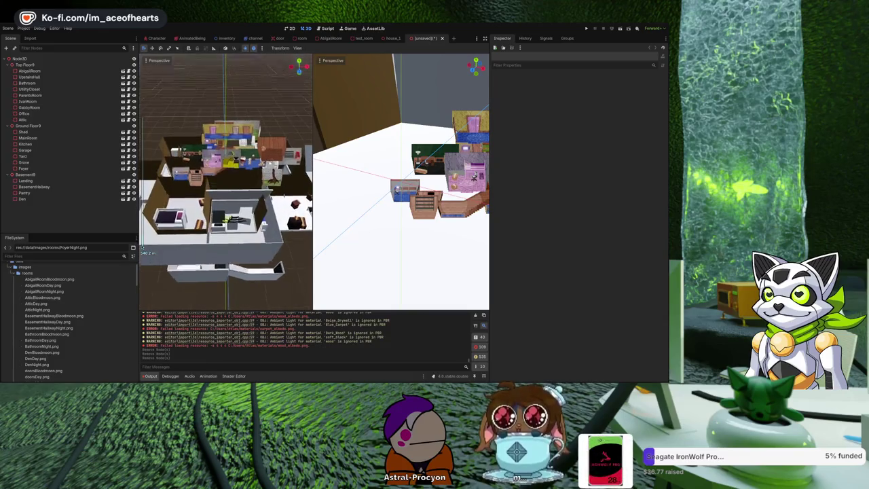
{"action": "scroll", "coordinate": [270, 174], "scroll_direction": "down", "scroll_amount": 5}
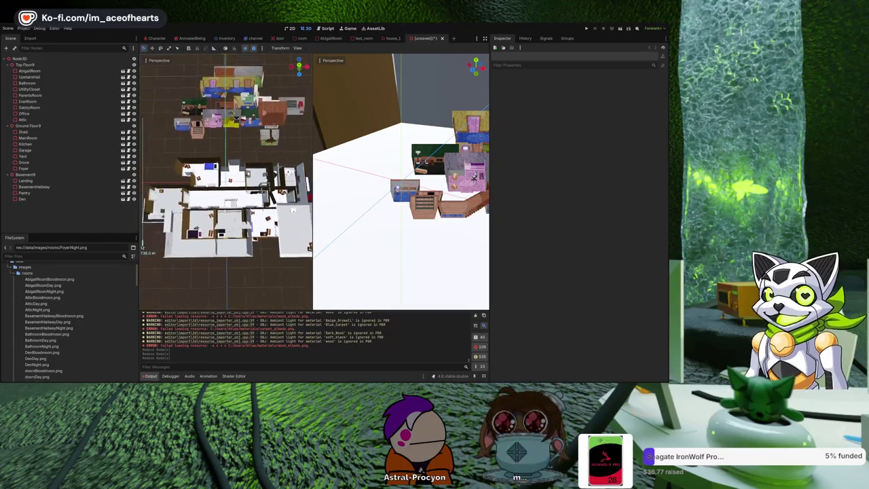
{"action": "left_click_drag", "start_coordinate": [269, 174], "coordinate": [272, 164]}
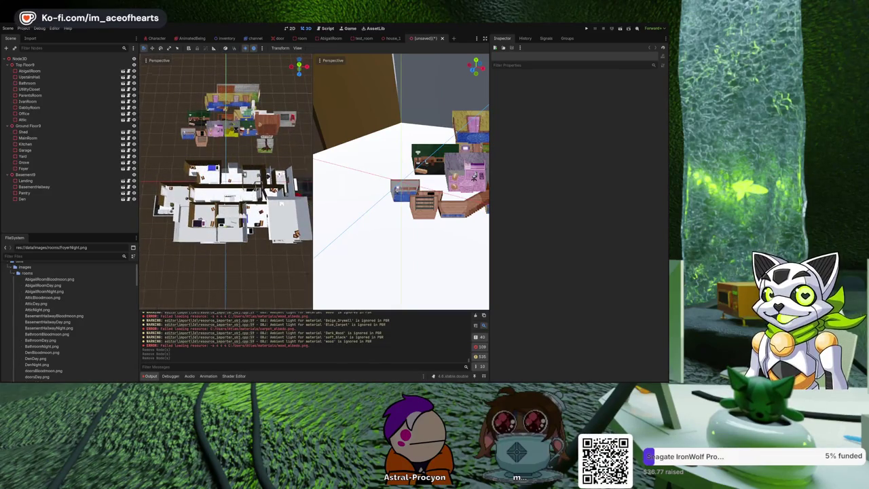
{"action": "scroll", "coordinate": [269, 175], "scroll_direction": "up", "scroll_amount": 3}
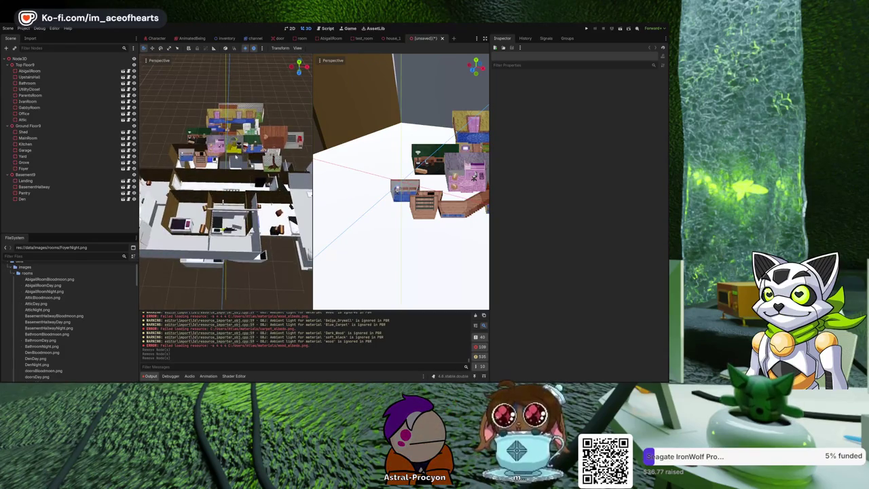
{"action": "mouse_move", "coordinate": [269, 175]}
{"action": "left_mouse_down"}
{"action": "mouse_move", "coordinate": [236, 142]}
{"action": "mouse_move", "coordinate": [236, 197]}
{"action": "left_mouse_up"}
{"action": "scroll", "coordinate": [236, 141], "scroll_direction": "down", "scroll_amount": 3}
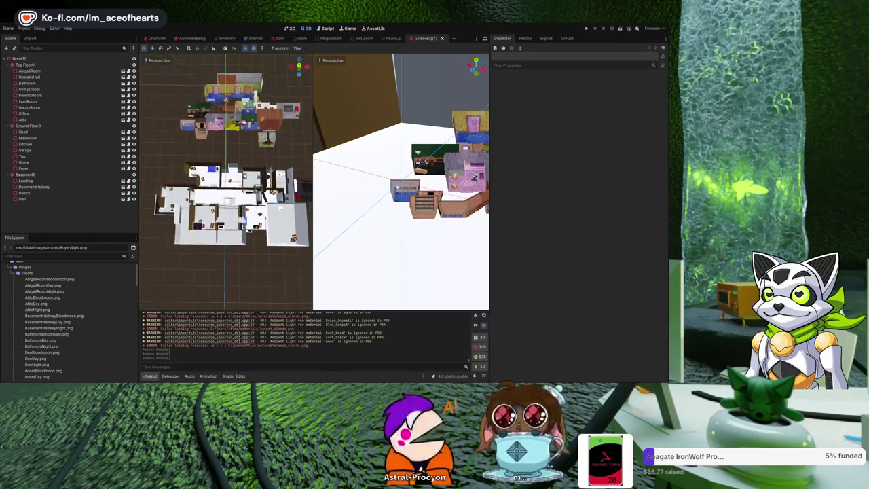
{"action": "scroll", "coordinate": [226, 184], "scroll_direction": "up", "scroll_amount": 3}
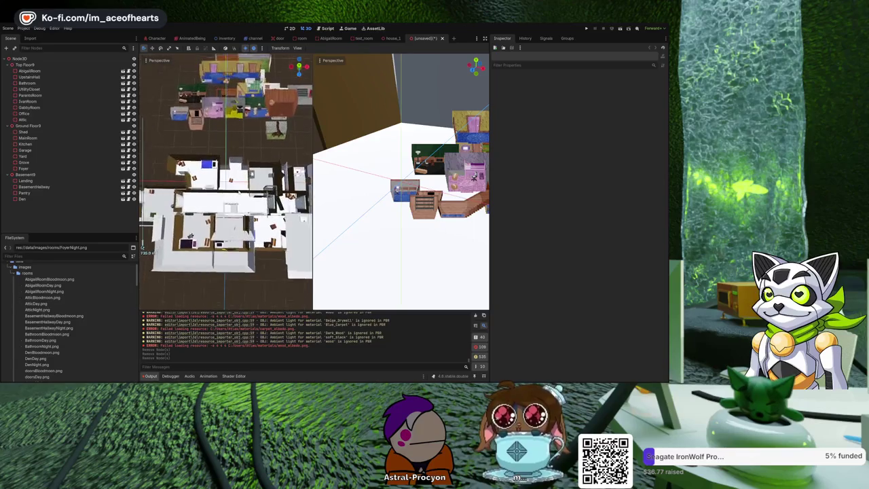
{"action": "scroll", "coordinate": [226, 184], "scroll_direction": "down", "scroll_amount": 2}
{"action": "left_click_drag", "start_coordinate": [226, 183], "coordinate": [226, 173]}
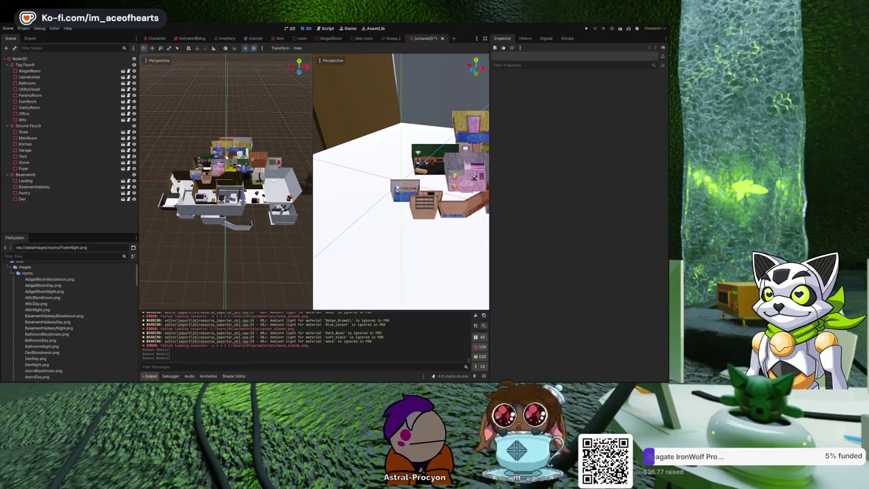
{"action": "left_click", "coordinate": [328, 28]}
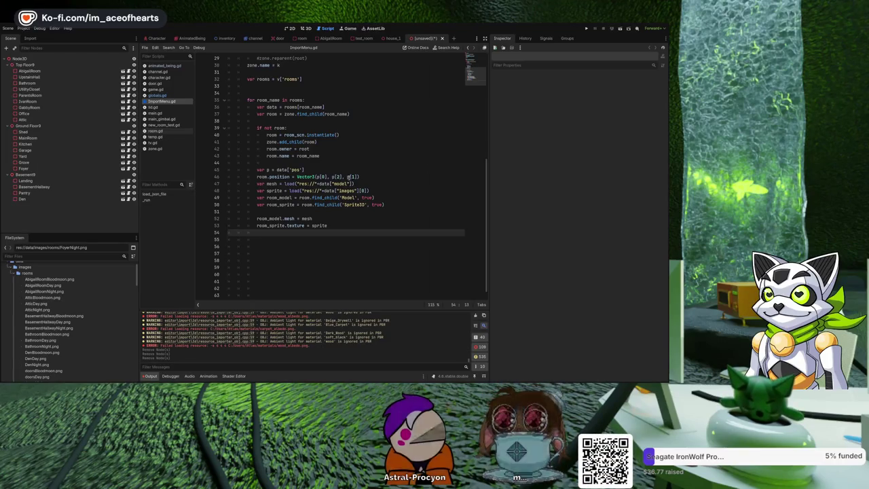
Step: Add a minus so line 46 reads Vector3(p[0], p[2], -p[1]), checking the house in 3D
{"action": "left_click", "coordinate": [348, 177]}
{"action": "type", "text": "-"}
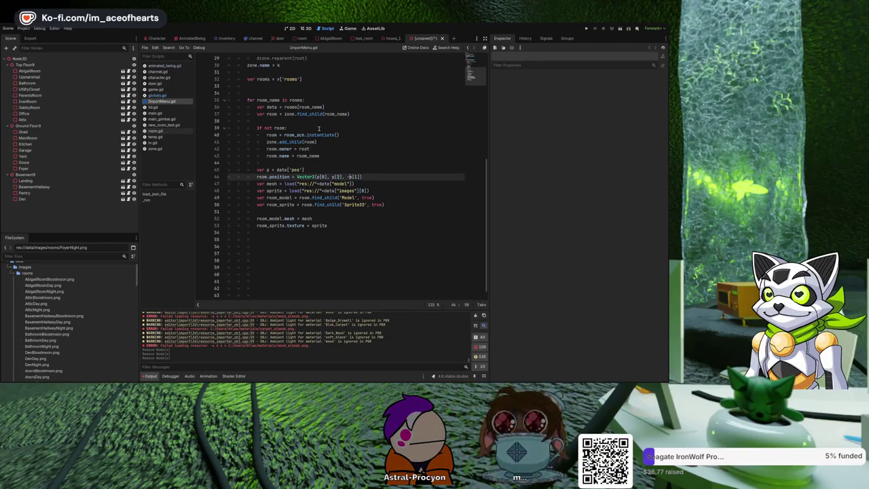
{"action": "left_click", "coordinate": [313, 28]}
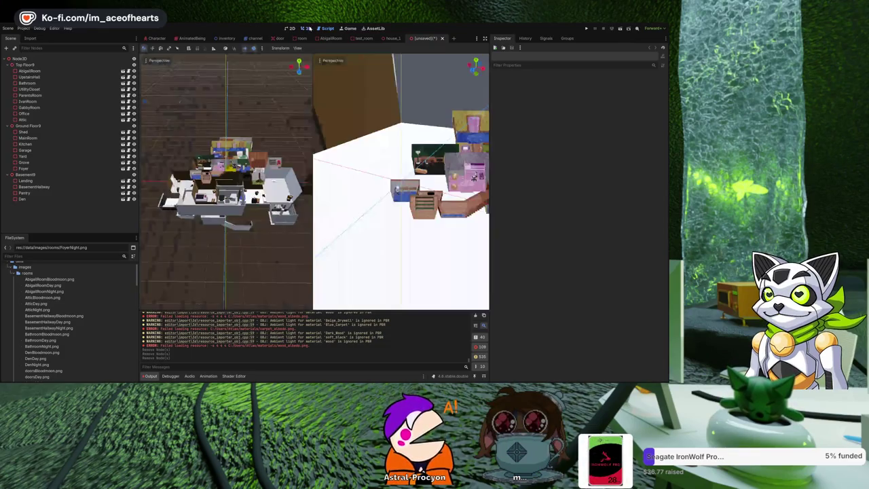
{"action": "left_click", "coordinate": [324, 28]}
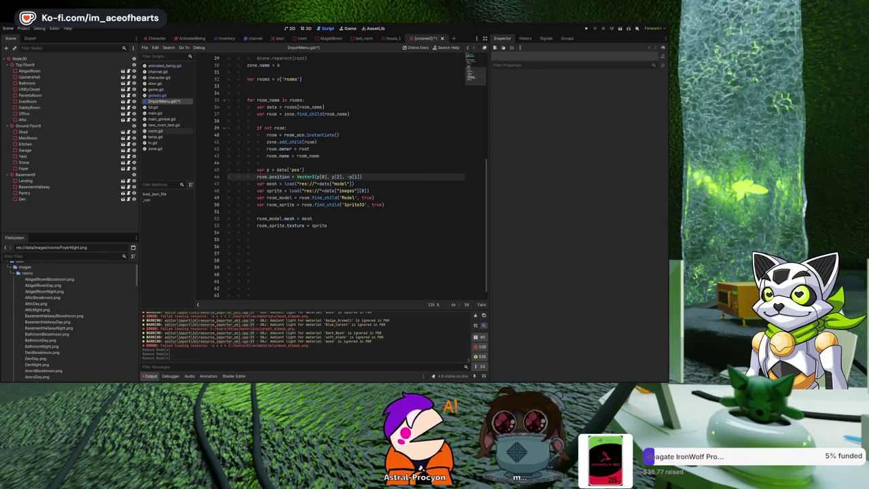
{"action": "left_click", "coordinate": [377, 228]}
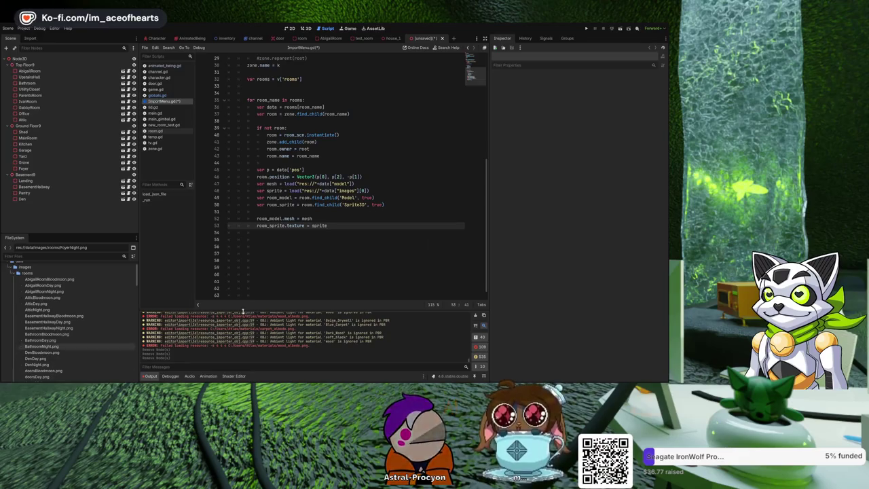
{"action": "left_click", "coordinate": [383, 237]}
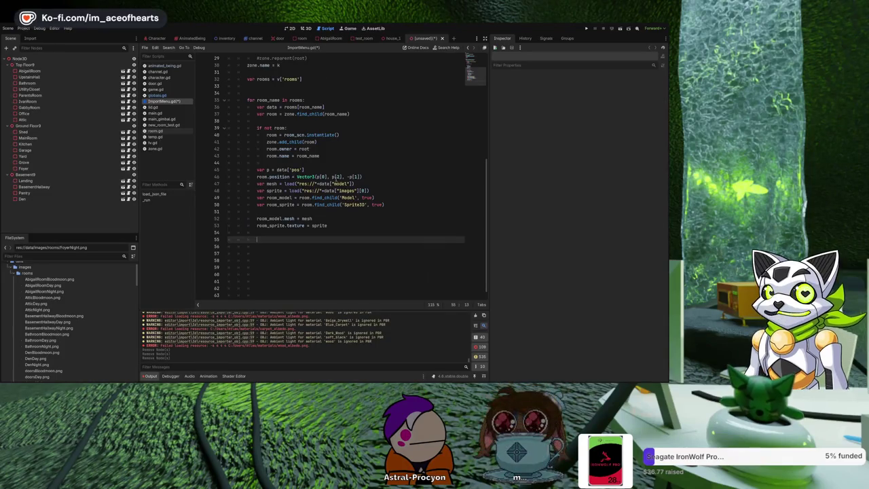
Step: Return to the 3D workspace to view the house with its three floors of imported room models
{"action": "left_click", "coordinate": [308, 30]}
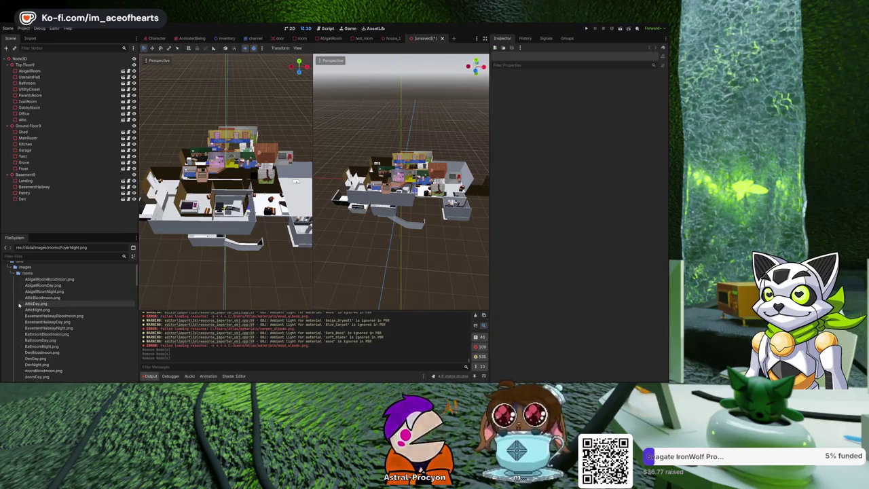
Step: Scroll the FileSystem dock down and select the house_1.tscn scene file
{"action": "scroll", "coordinate": [82, 305], "scroll_direction": "down", "scroll_amount": 10}
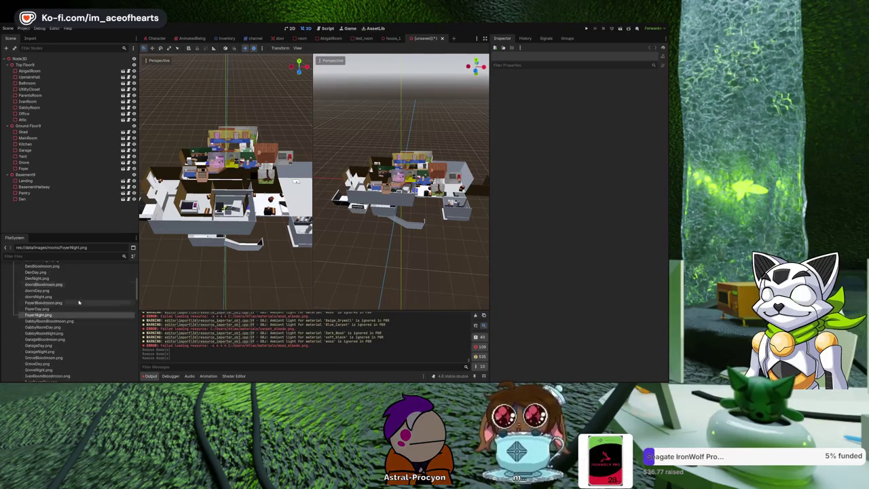
{"action": "scroll", "coordinate": [81, 305], "scroll_direction": "down", "scroll_amount": 15}
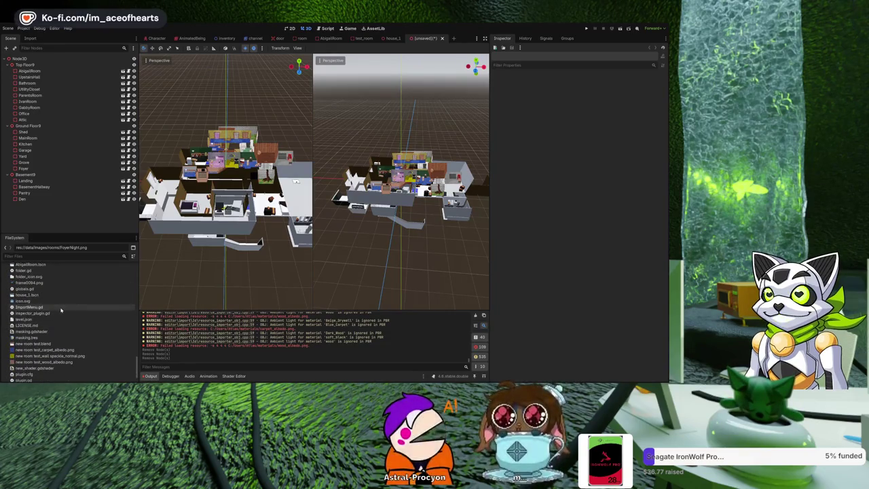
{"action": "left_click", "coordinate": [34, 294]}
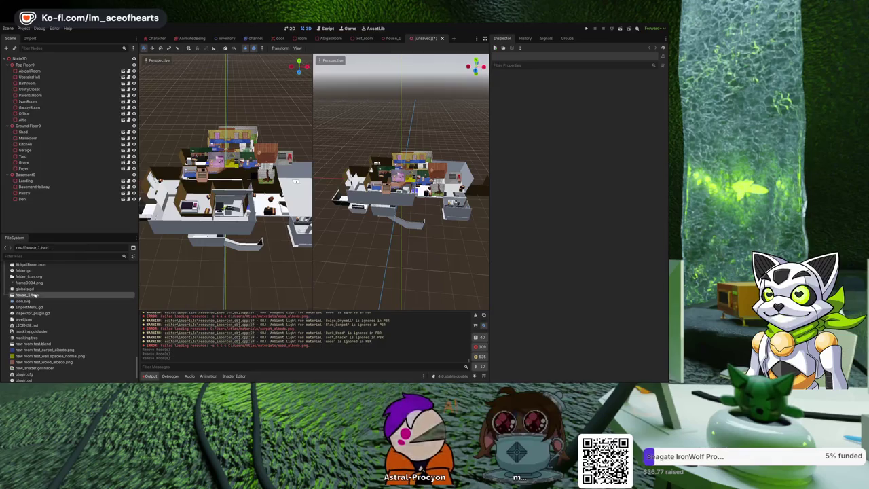
Step: Open house_1.tscn in a new scene tab and zoom the viewport out and back in
{"action": "mouse_move", "coordinate": [34, 294]}
{"action": "left_mouse_down"}
{"action": "mouse_move", "coordinate": [237, 136]}
{"action": "mouse_move", "coordinate": [397, 39]}
{"action": "left_mouse_up"}
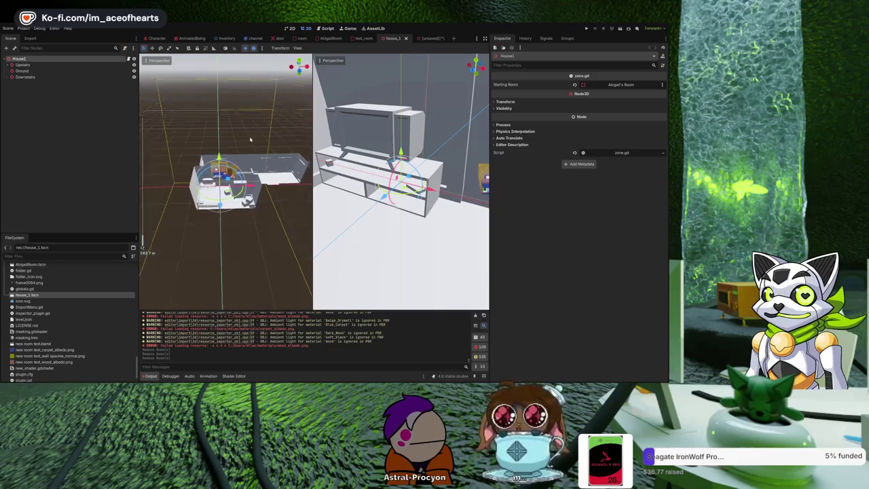
{"action": "scroll", "coordinate": [373, 147], "scroll_direction": "down", "scroll_amount": 15}
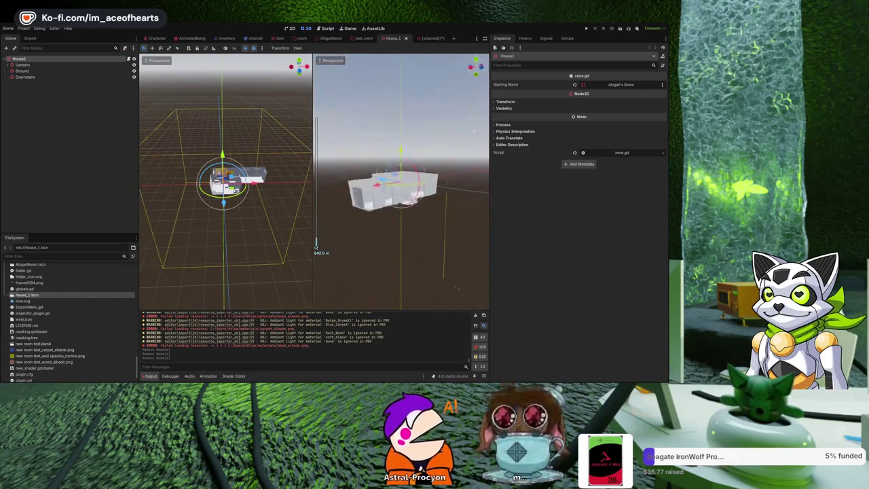
{"action": "scroll", "coordinate": [401, 183], "scroll_direction": "up", "scroll_amount": 15}
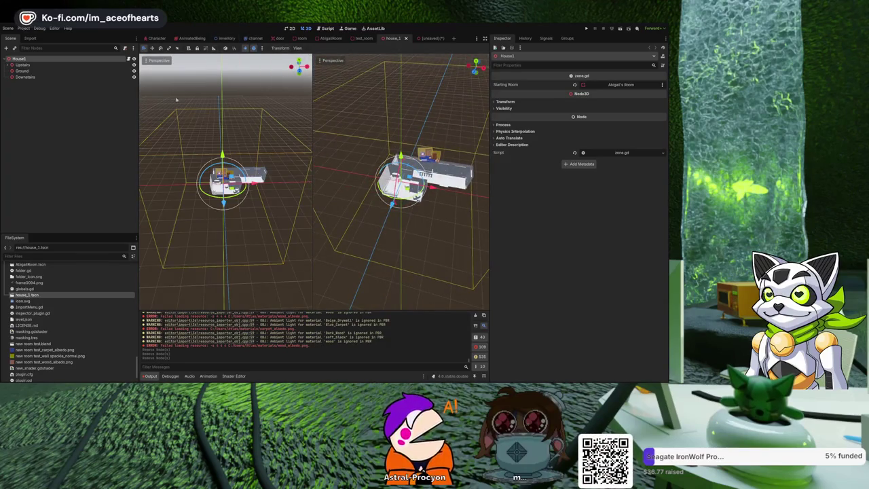
{"action": "scroll", "coordinate": [91, 304], "scroll_direction": "down", "scroll_amount": 2}
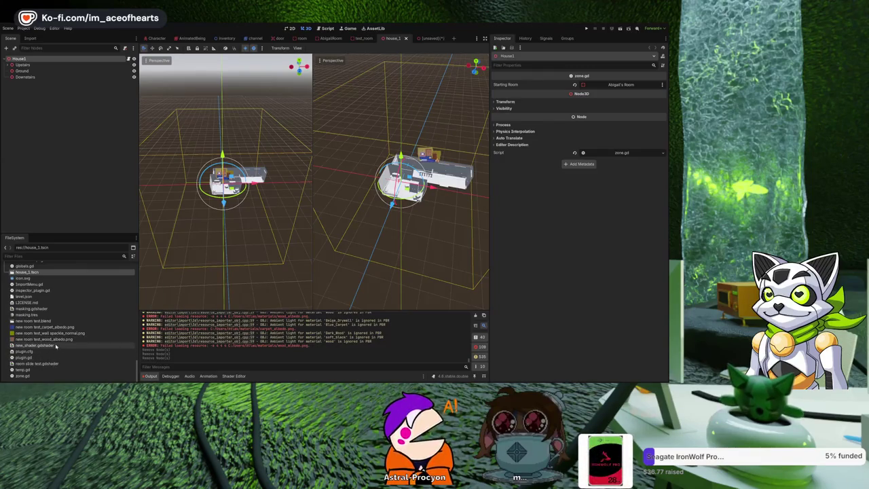
{"action": "scroll", "coordinate": [59, 325], "scroll_direction": "up", "scroll_amount": 5}
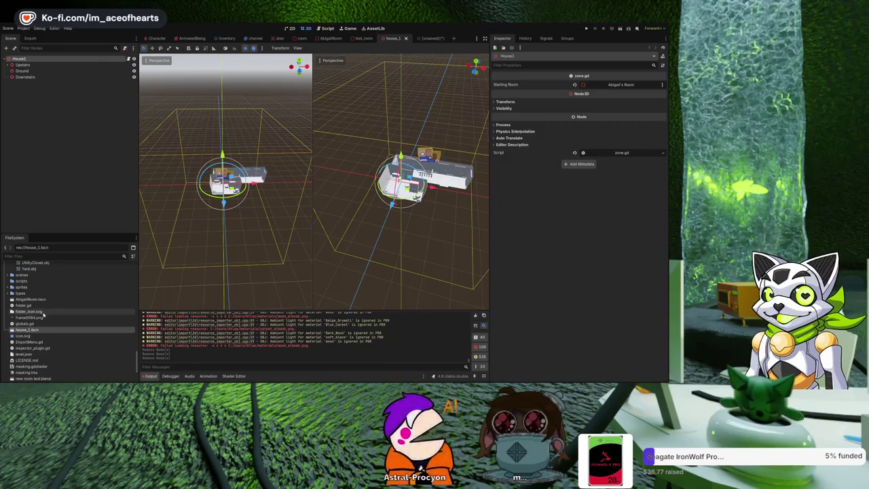
{"action": "scroll", "coordinate": [55, 310], "scroll_direction": "down", "scroll_amount": 5}
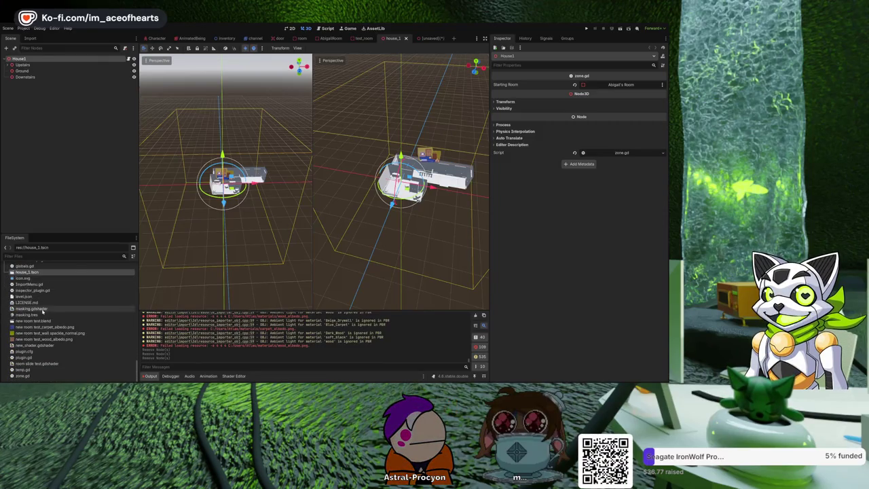
{"action": "scroll", "coordinate": [39, 328], "scroll_direction": "up", "scroll_amount": 5}
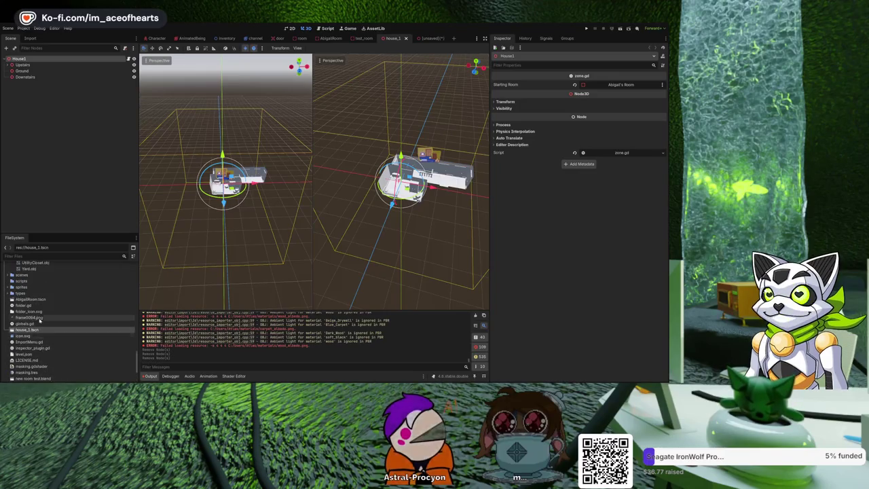
Step: Expand the types folder in the FileSystem dock to see its contents
{"action": "double_click", "coordinate": [15, 293]}
{"action": "scroll", "coordinate": [49, 309], "scroll_direction": "down", "scroll_amount": 2}
{"action": "scroll", "coordinate": [49, 308], "scroll_direction": "down", "scroll_amount": 9}
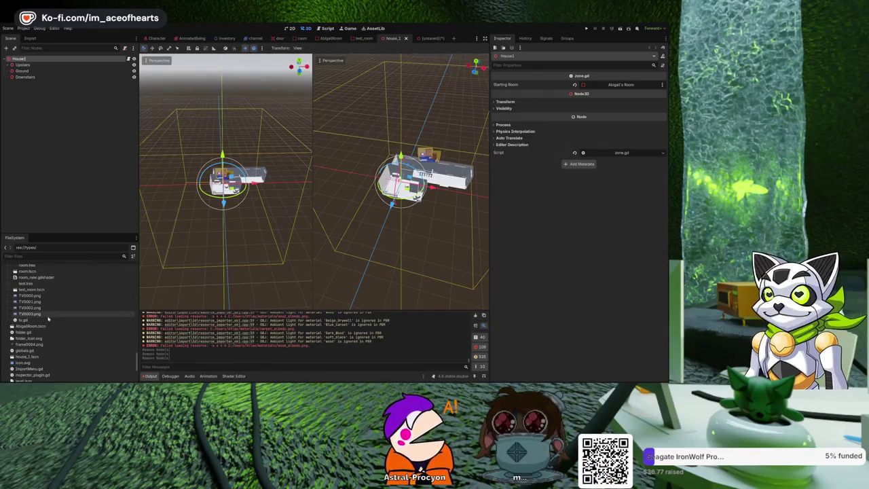
Step: Filter the FileSystem for 'main' and open the main.tscn scene
{"action": "scroll", "coordinate": [46, 322], "scroll_direction": "up", "scroll_amount": 4}
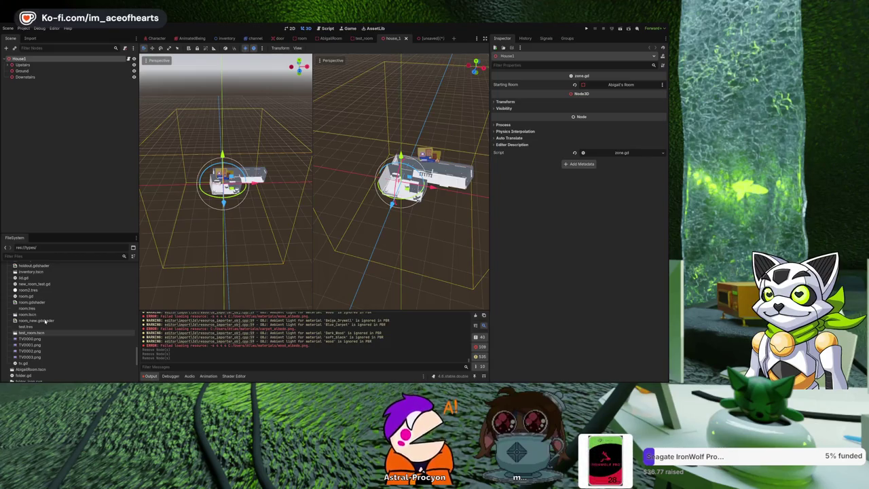
{"action": "scroll", "coordinate": [46, 321], "scroll_direction": "up", "scroll_amount": 6}
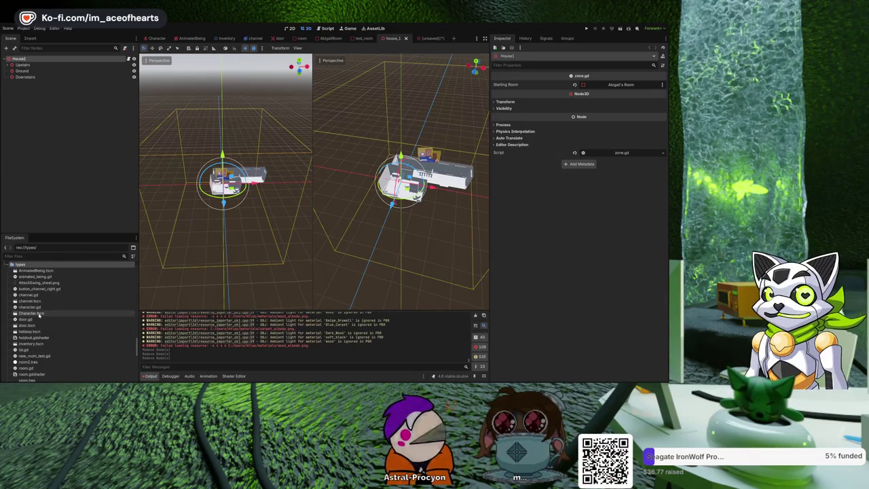
{"action": "scroll", "coordinate": [40, 315], "scroll_direction": "up", "scroll_amount": 3}
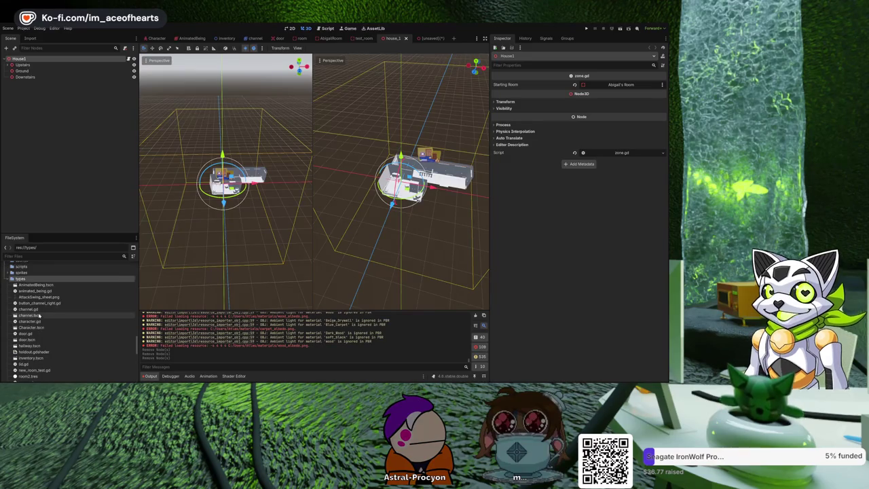
{"action": "left_click", "coordinate": [50, 256]}
{"action": "type", "text": "main"}
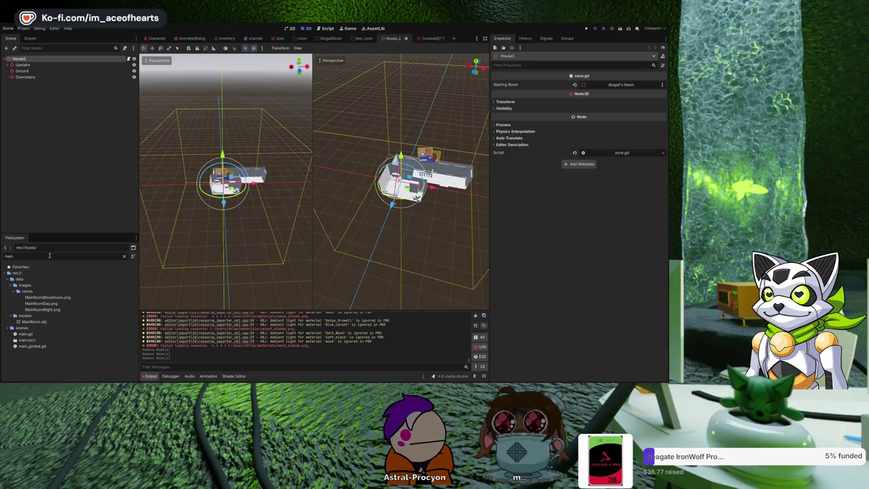
{"action": "left_click", "coordinate": [30, 340]}
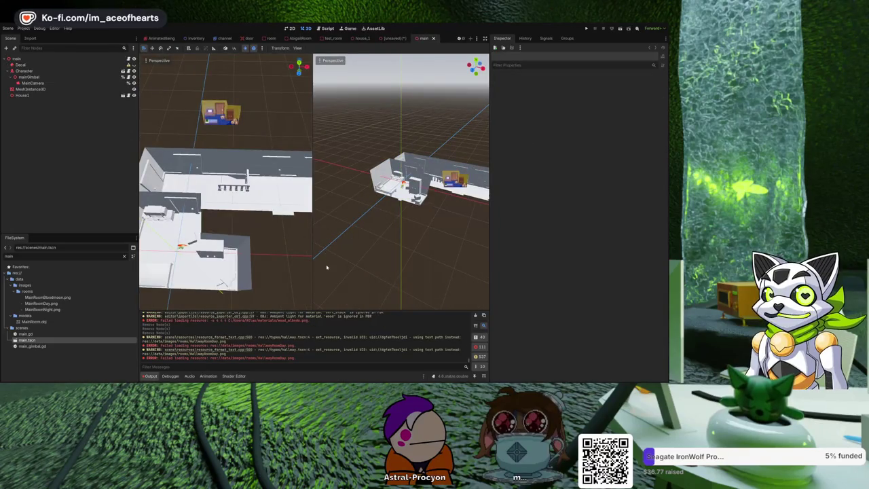
Step: Copy the mainGimbal node from main.tscn and paste it into the unsaved house scene
{"action": "left_click", "coordinate": [67, 78]}
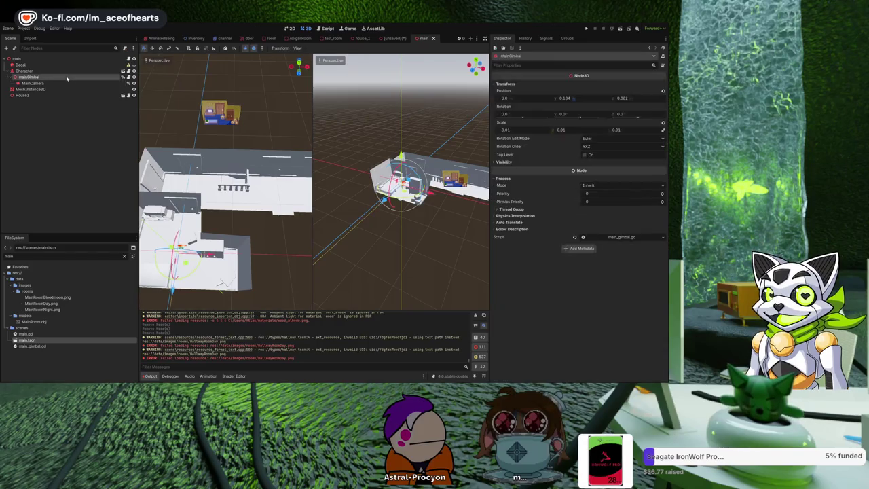
{"action": "left_click", "coordinate": [394, 38]}
{"action": "key", "text": "ctrl+v"}
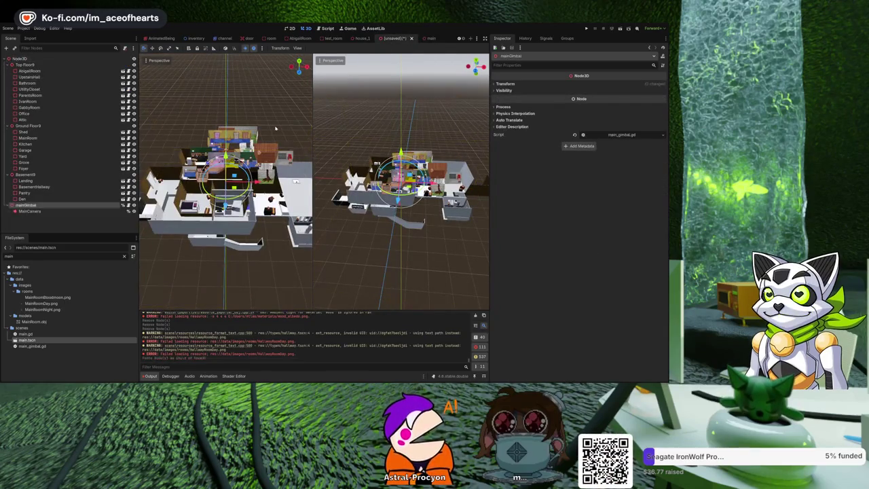
Step: Select MainCamera and turn on Preview in the right 3D viewport
{"action": "scroll", "coordinate": [226, 183], "scroll_direction": "down", "scroll_amount": 3}
{"action": "left_click", "coordinate": [72, 213]}
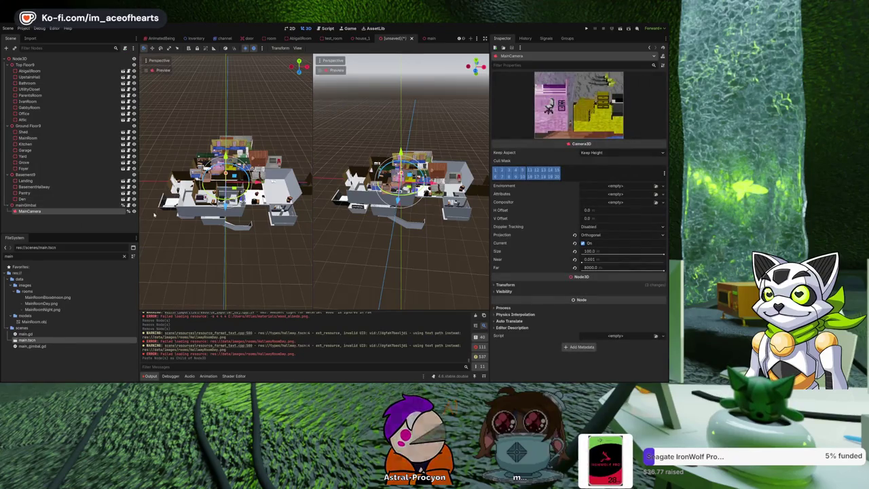
{"action": "left_click", "coordinate": [320, 70]}
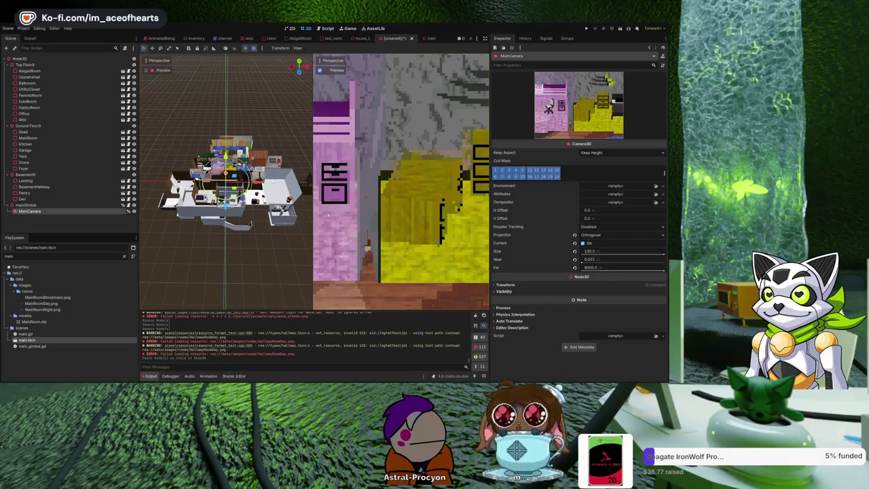
Step: Resize the viewport dividers so the camera preview and editing view sit side by side
{"action": "mouse_move", "coordinate": [313, 217]}
{"action": "left_mouse_down"}
{"action": "mouse_move", "coordinate": [210, 203]}
{"action": "mouse_move", "coordinate": [173, 182]}
{"action": "left_mouse_up"}
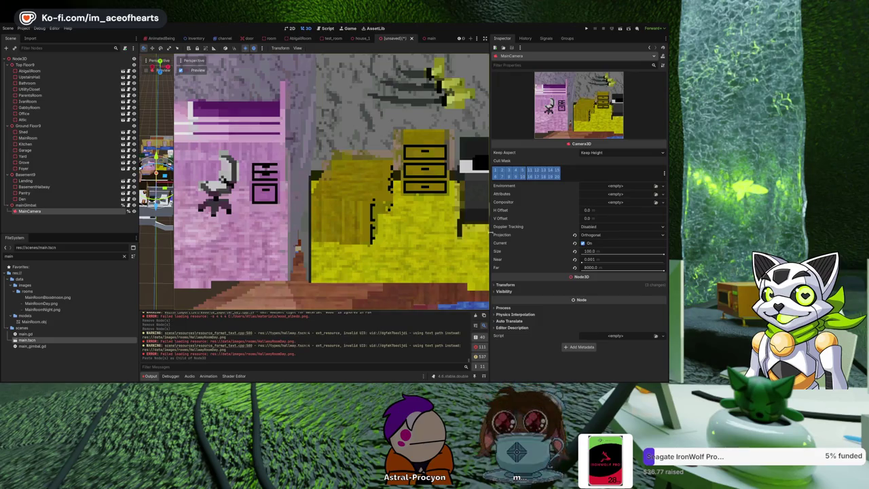
{"action": "left_click_drag", "start_coordinate": [489, 234], "coordinate": [516, 235]}
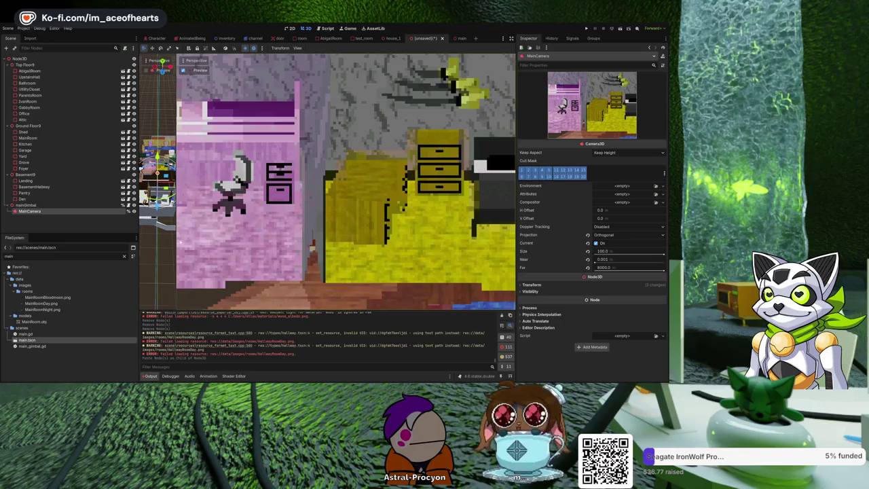
{"action": "left_click", "coordinate": [175, 242]}
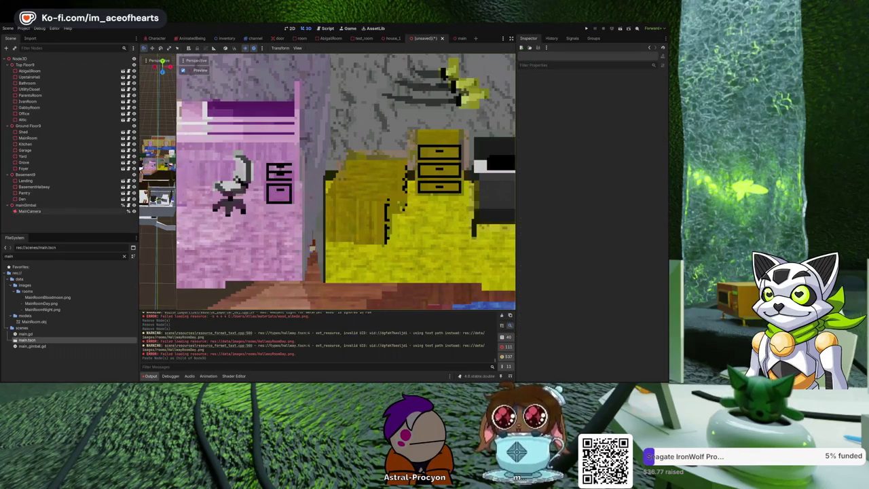
{"action": "left_click_drag", "start_coordinate": [177, 241], "coordinate": [302, 239]}
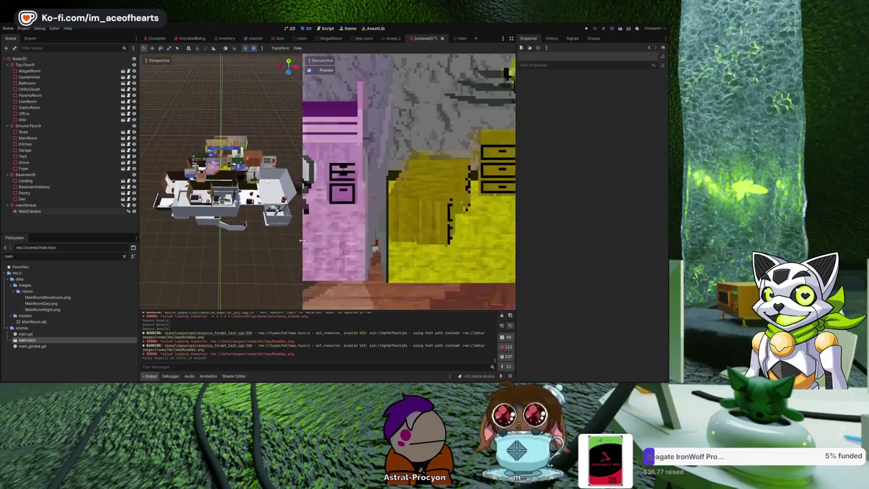
Step: Select all 23 floor and room nodes from Den to Top Floor9 and delete them
{"action": "scroll", "coordinate": [301, 242], "scroll_direction": "up", "scroll_amount": 2}
{"action": "scroll", "coordinate": [221, 180], "scroll_direction": "down", "scroll_amount": 3}
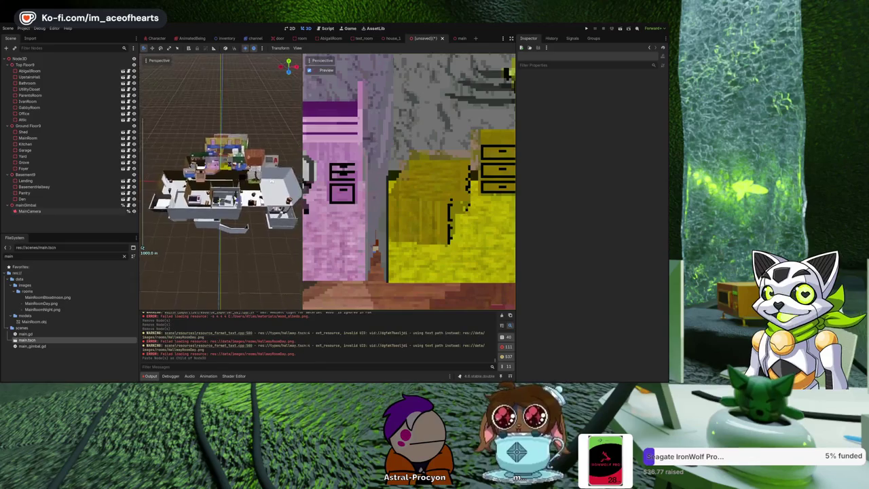
{"action": "left_click", "coordinate": [108, 198]}
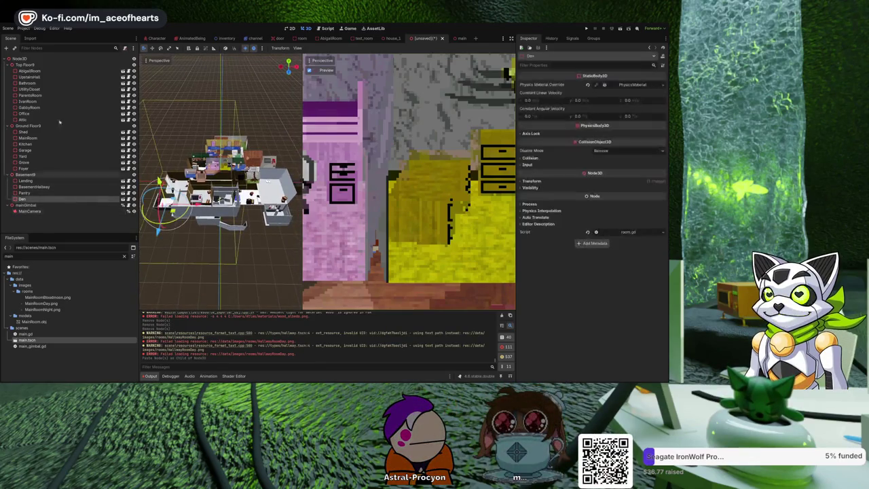
{"action": "left_click", "coordinate": [41, 65], "text": "shift"}
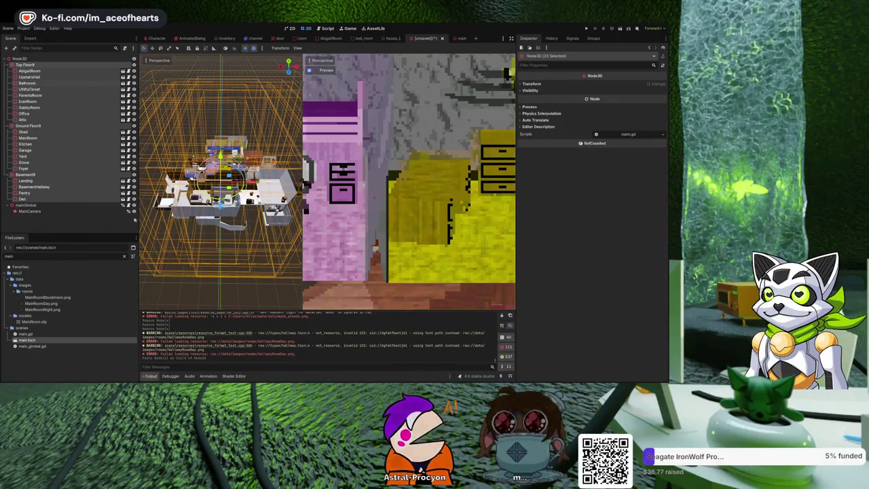
{"action": "key", "text": "Delete"}
{"action": "scroll", "coordinate": [217, 152], "scroll_direction": "down", "scroll_amount": 5}
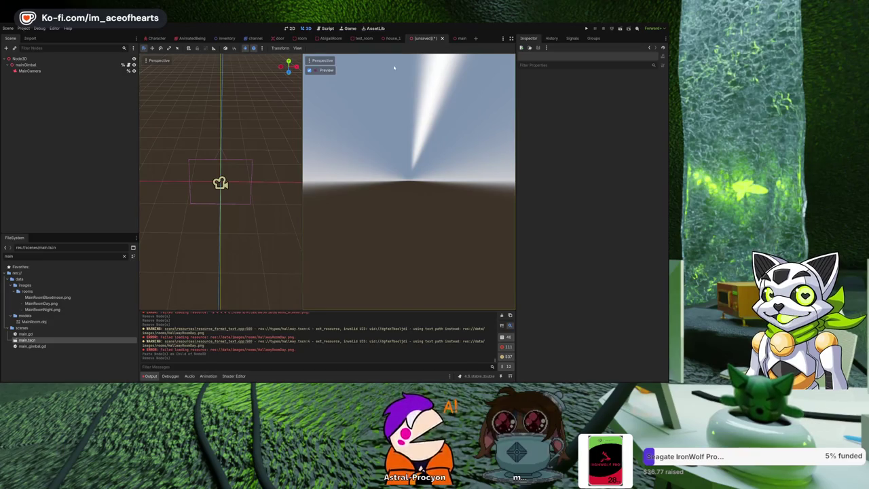
Step: Open ImportMenu.gd at line 45, the var p = data['pos'] room-position code
{"action": "left_click", "coordinate": [327, 28]}
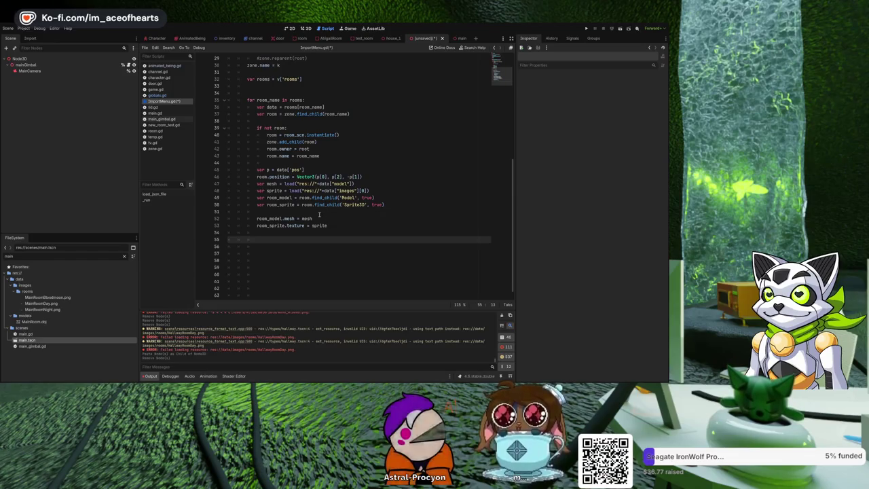
{"action": "key", "text": "ctrl+z"}
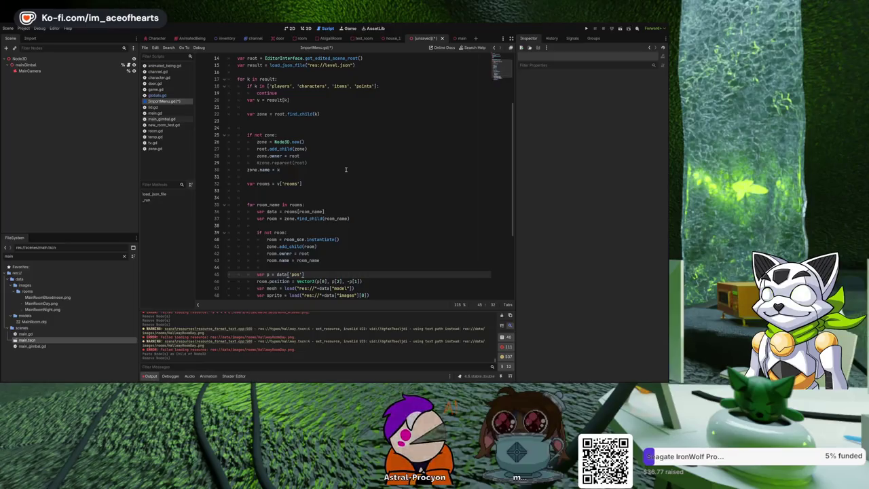
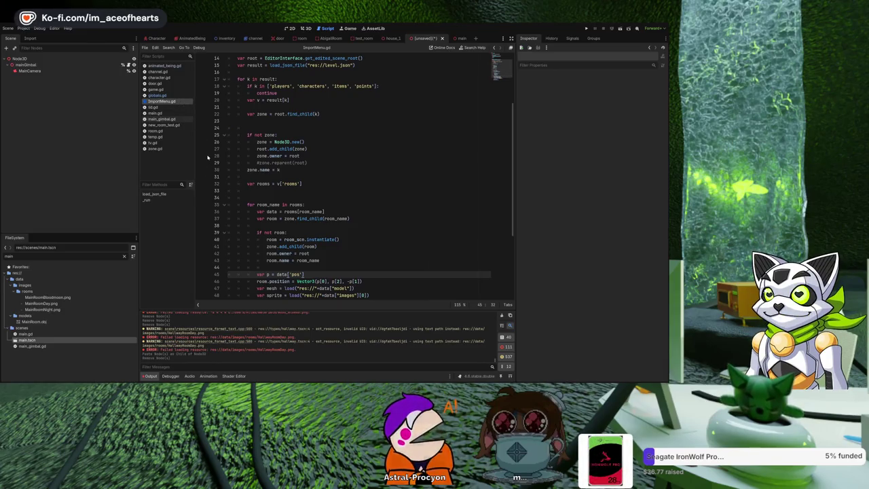
Step: Run ImportMenu.gd to build the floors, then zoom and orbit around the house in 3D
{"action": "key", "text": "ctrl+shift+x"}
{"action": "left_click", "coordinate": [308, 29]}
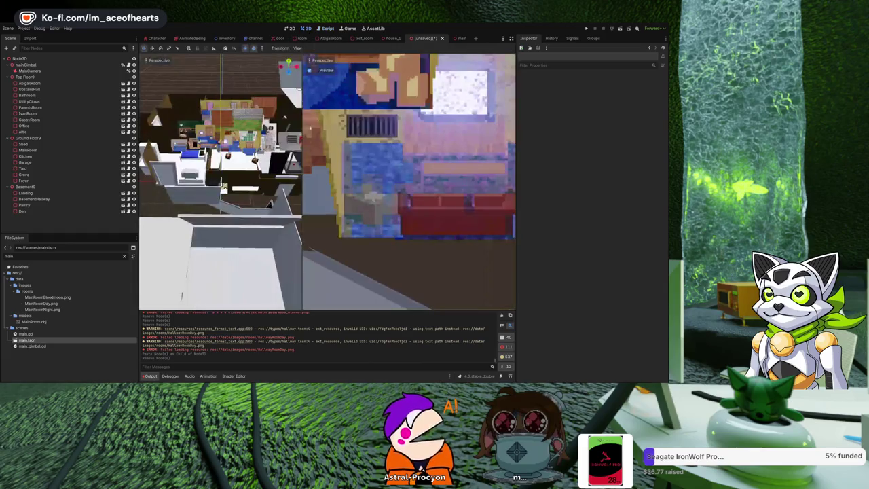
{"action": "scroll", "coordinate": [143, 243], "scroll_direction": "down", "scroll_amount": 3}
{"action": "scroll", "coordinate": [142, 243], "scroll_direction": "up", "scroll_amount": 5}
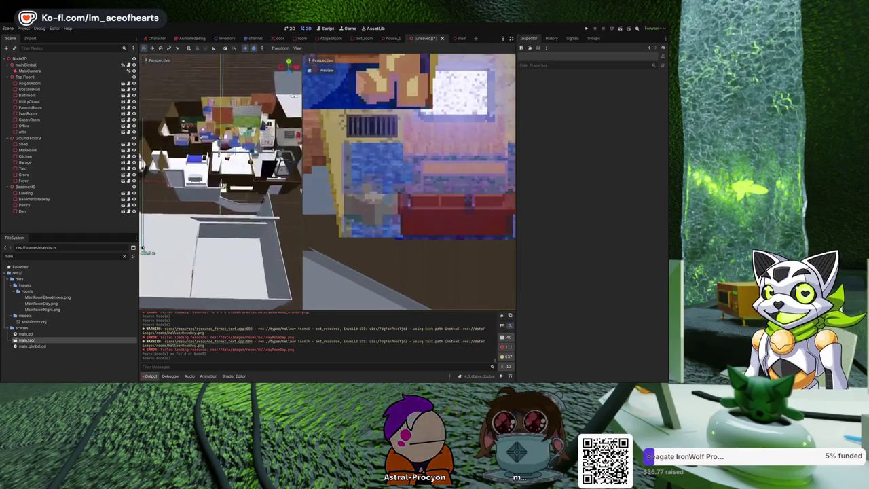
{"action": "scroll", "coordinate": [143, 248], "scroll_direction": "down", "scroll_amount": 5}
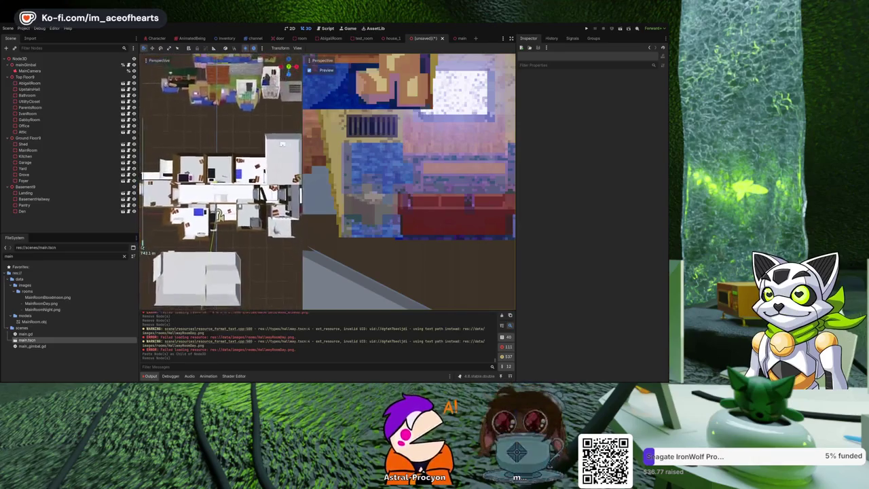
{"action": "scroll", "coordinate": [143, 248], "scroll_direction": "up", "scroll_amount": 3}
{"action": "mouse_move", "coordinate": [143, 245]}
{"action": "left_mouse_down"}
{"action": "mouse_move", "coordinate": [204, 250]}
{"action": "mouse_move", "coordinate": [169, 258]}
{"action": "mouse_move", "coordinate": [146, 251]}
{"action": "mouse_move", "coordinate": [139, 151]}
{"action": "left_mouse_up"}
{"action": "left_click_drag", "start_coordinate": [283, 148], "coordinate": [219, 203]}
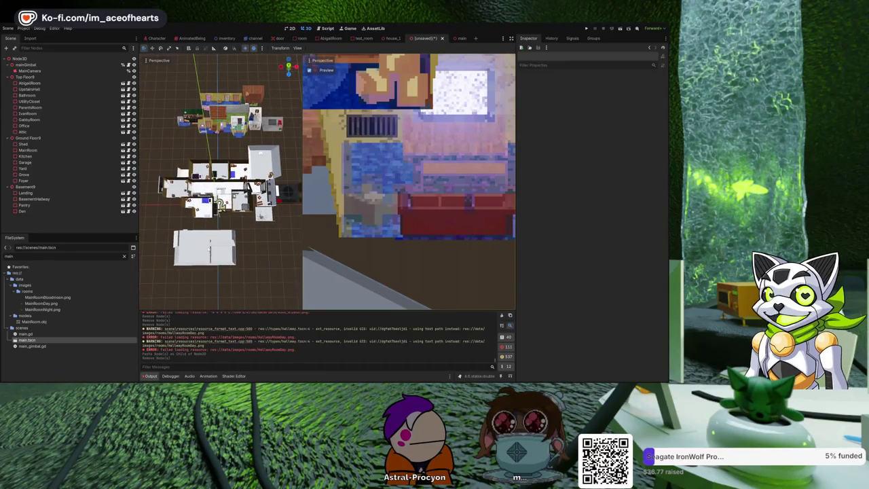
{"action": "mouse_move", "coordinate": [208, 250]}
{"action": "left_mouse_down"}
{"action": "mouse_move", "coordinate": [197, 224]}
{"action": "mouse_move", "coordinate": [213, 243]}
{"action": "left_mouse_up"}
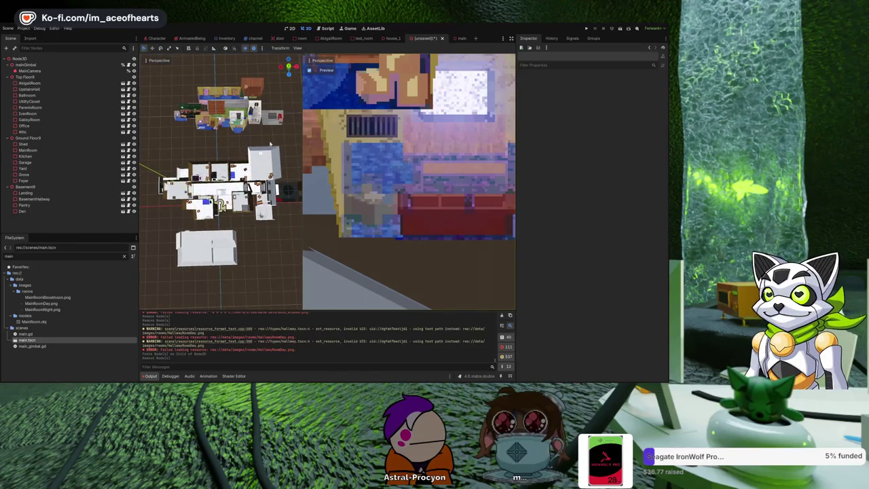
Step: Undo and redo the Top Floor10 removal, then delete all floor and room nodes through Den
{"action": "key", "text": "ctrl+z"}
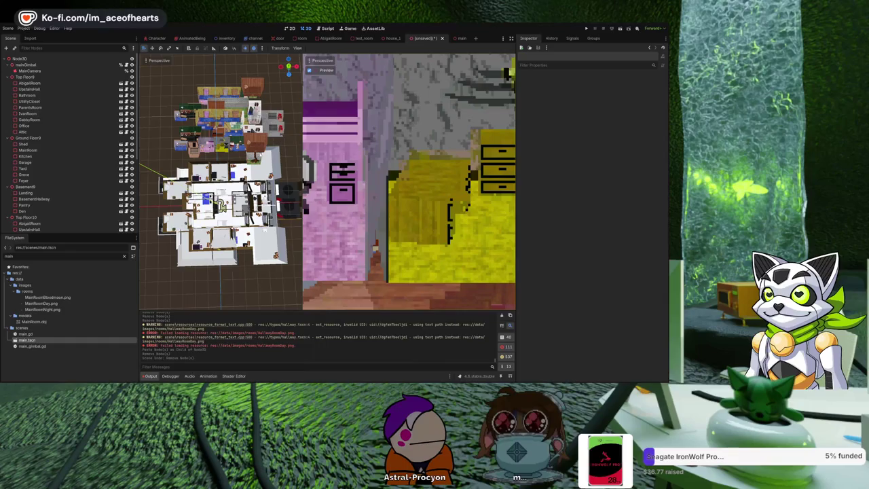
{"action": "key", "text": "Delete"}
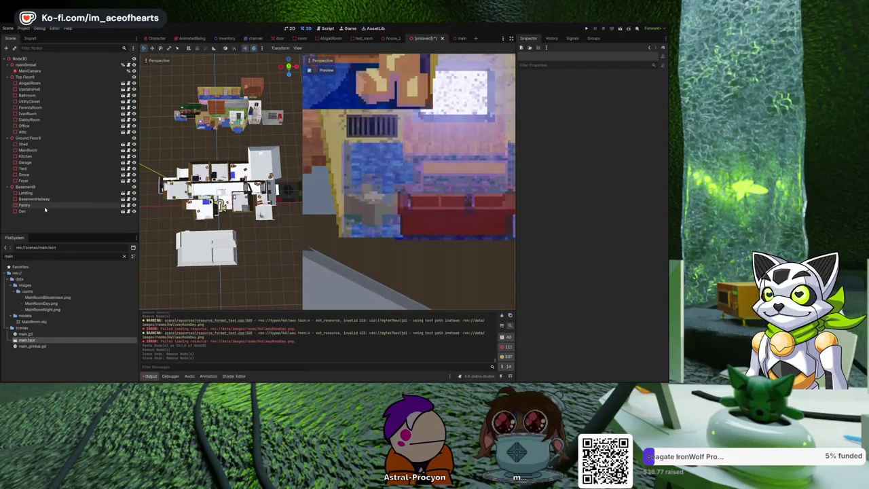
{"action": "left_click", "coordinate": [27, 211]}
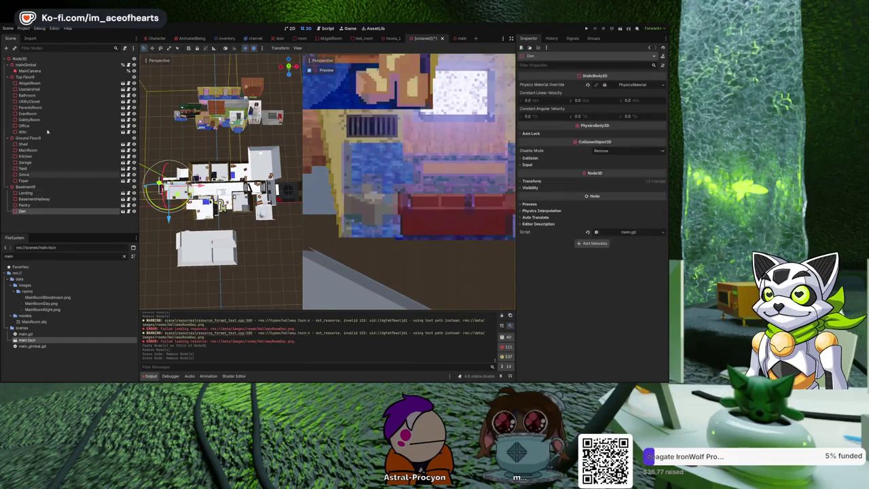
{"action": "left_click", "coordinate": [41, 92], "text": "shift"}
{"action": "key", "text": "Delete"}
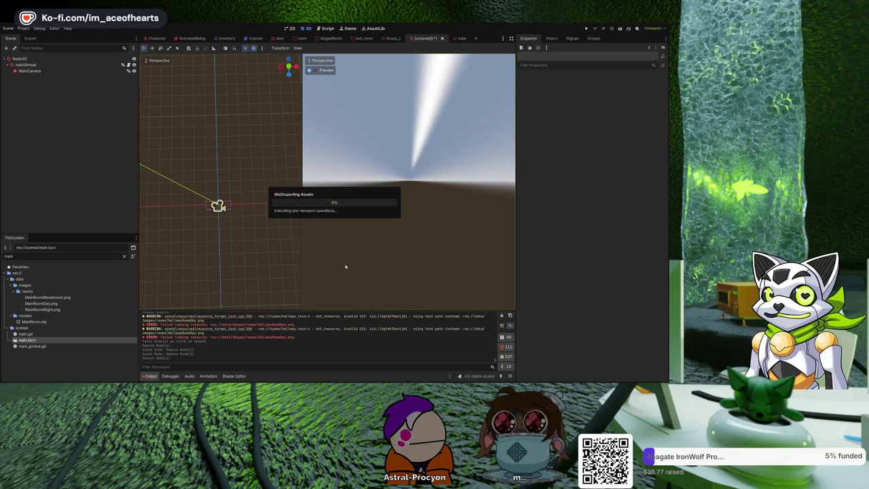
Step: Rerun ImportMenu.gd, then zoom and orbit to an angled 3D view of the rebuilt house
{"action": "left_click", "coordinate": [322, 29]}
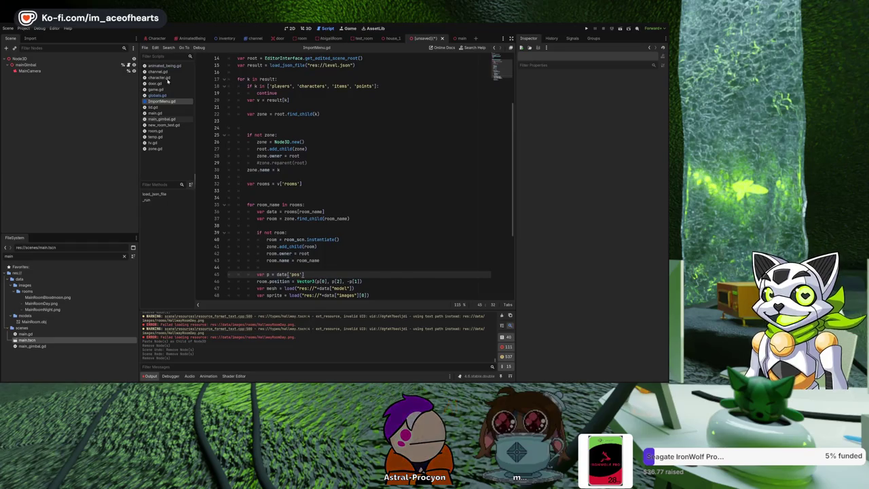
{"action": "key", "text": "ctrl+shift+x"}
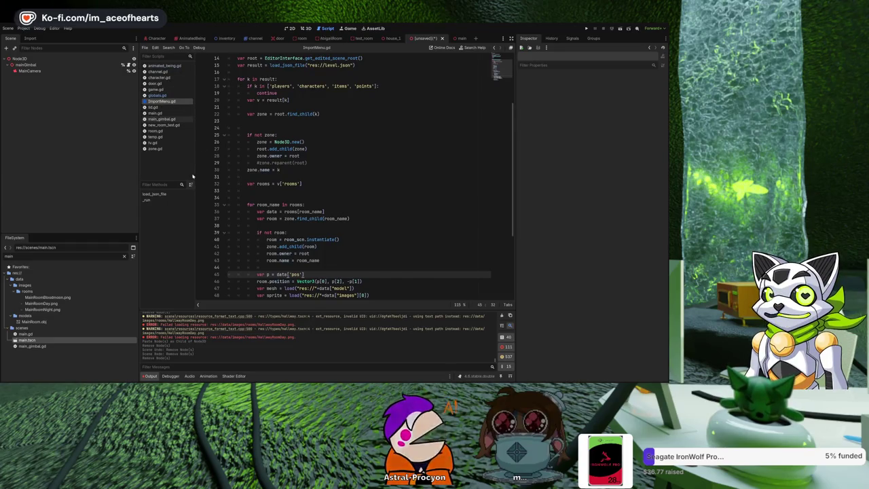
{"action": "left_click", "coordinate": [304, 30]}
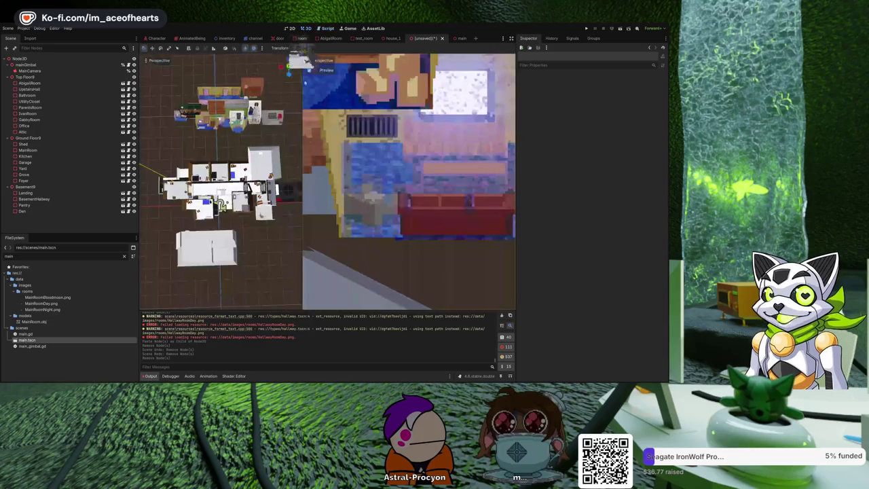
{"action": "scroll", "coordinate": [222, 206], "scroll_direction": "up", "scroll_amount": 5}
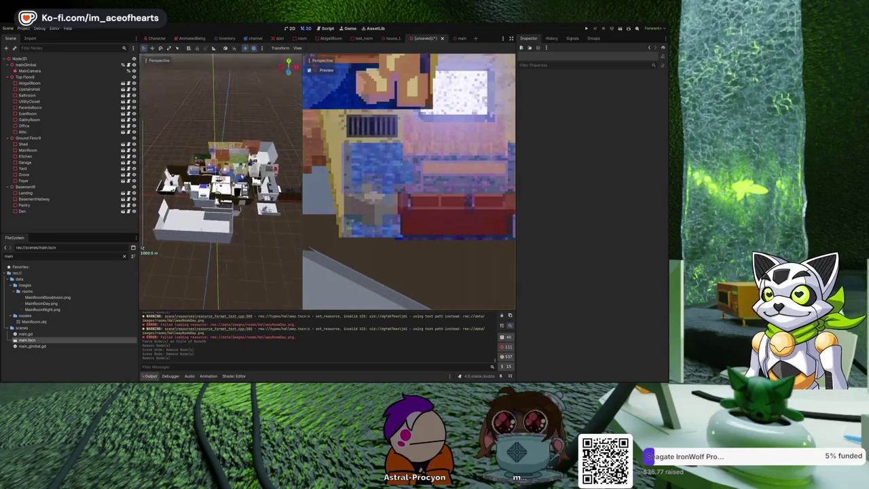
{"action": "scroll", "coordinate": [221, 205], "scroll_direction": "up", "scroll_amount": 4}
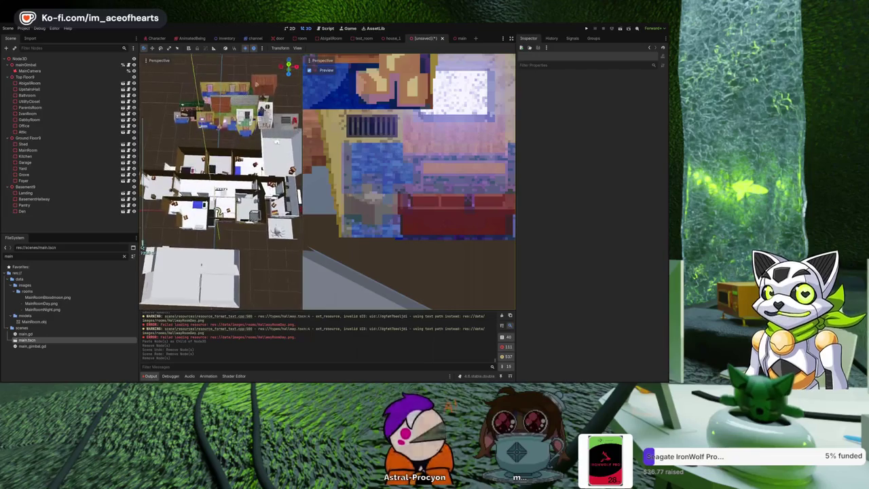
{"action": "mouse_move", "coordinate": [289, 66]}
{"action": "left_mouse_down"}
{"action": "mouse_move", "coordinate": [293, 72]}
{"action": "mouse_move", "coordinate": [287, 65]}
{"action": "left_mouse_up"}
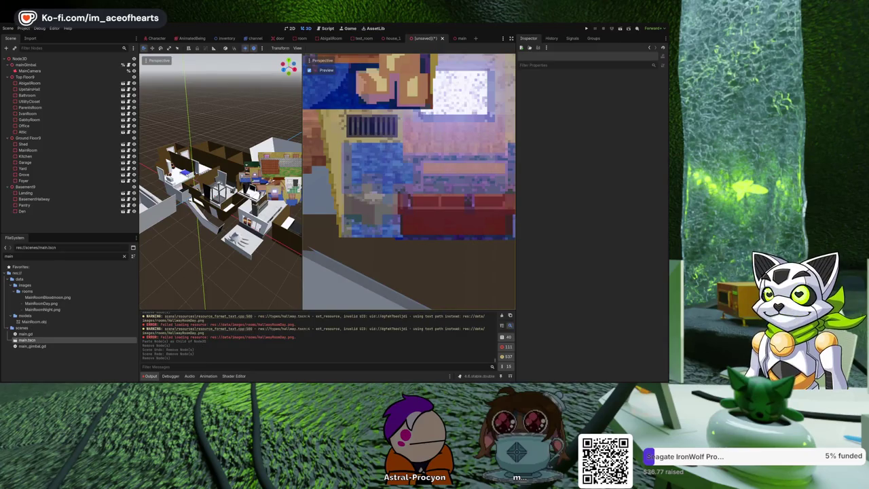
Step: Orbit from a top-down to a lower, level view of the house, then return to ImportMenu.gd
{"action": "mouse_move", "coordinate": [258, 203]}
{"action": "left_mouse_down"}
{"action": "mouse_move", "coordinate": [257, 247]}
{"action": "mouse_move", "coordinate": [252, 173]}
{"action": "mouse_move", "coordinate": [265, 293]}
{"action": "left_mouse_up"}
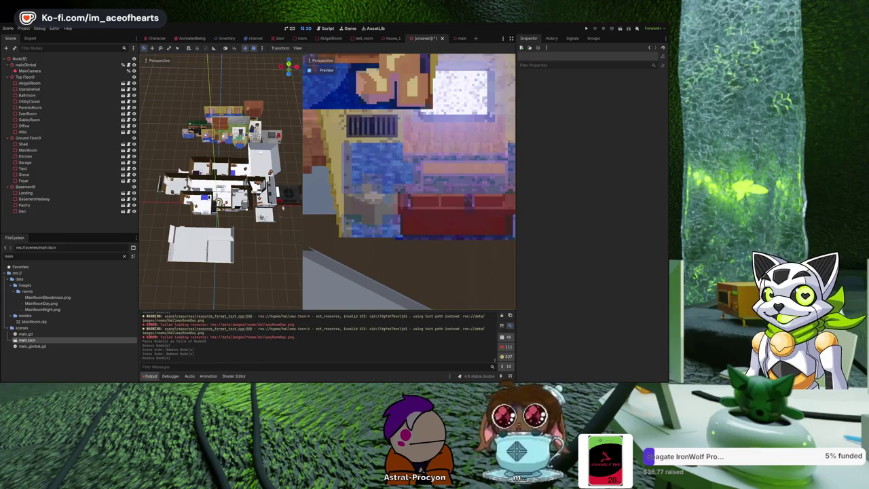
{"action": "left_click_drag", "start_coordinate": [288, 109], "coordinate": [288, 151]}
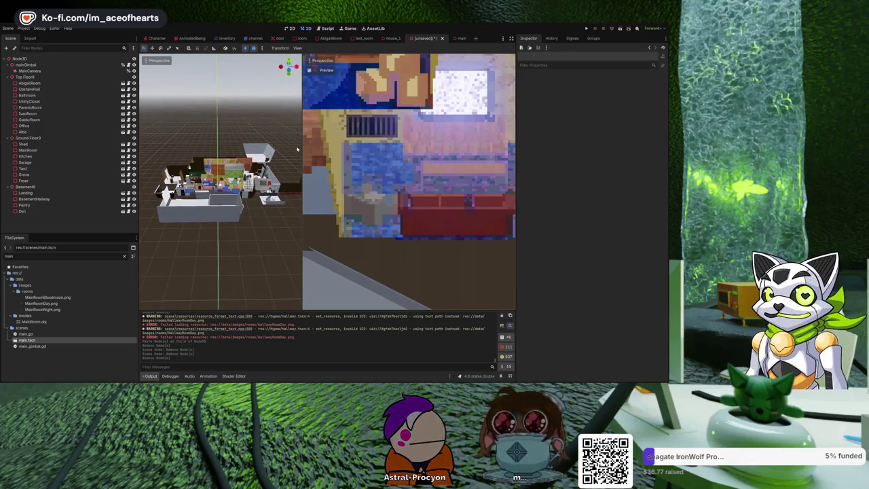
{"action": "left_click", "coordinate": [328, 28]}
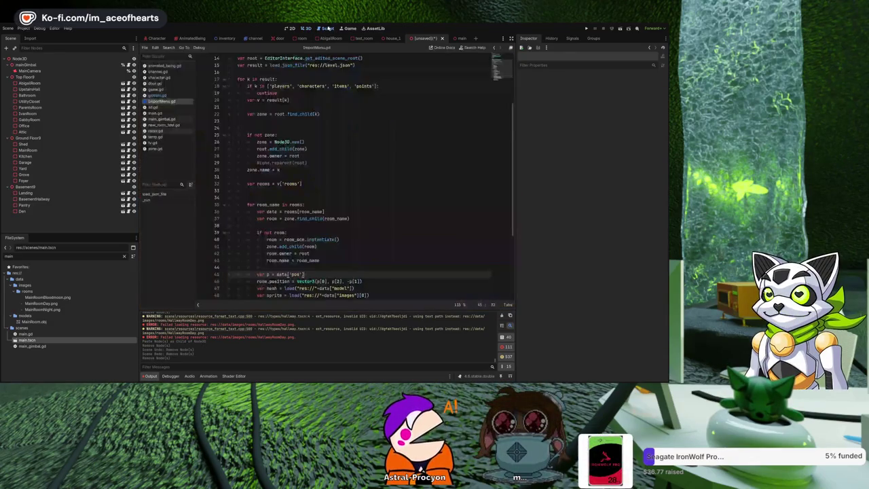
Step: Delete every floor and room node from Top Floor through Den
{"action": "left_click", "coordinate": [306, 28]}
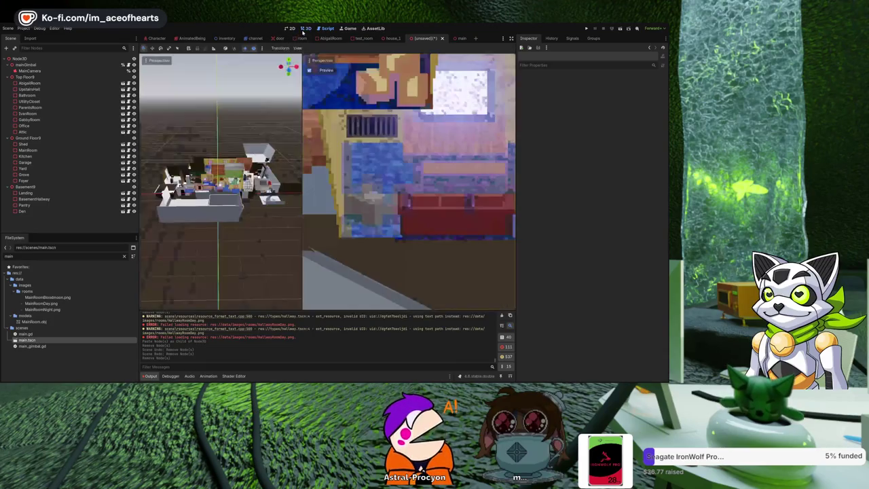
{"action": "left_click", "coordinate": [42, 209]}
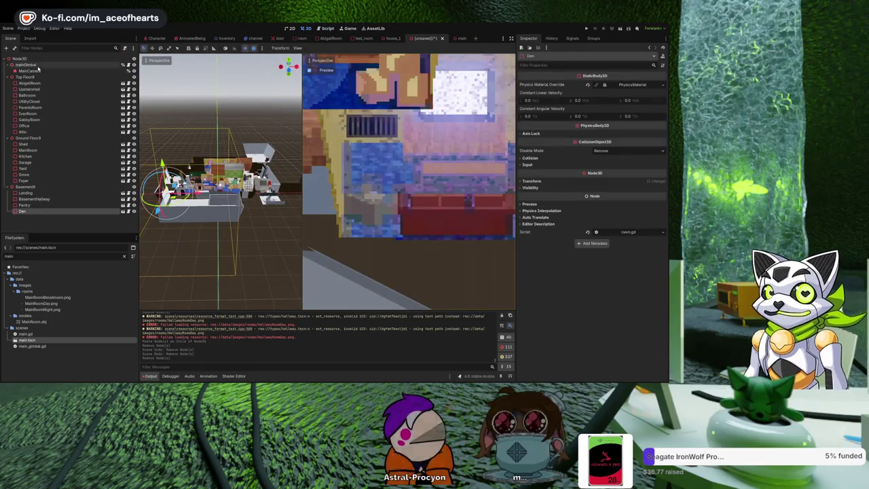
{"action": "left_click", "coordinate": [38, 83], "text": "shift"}
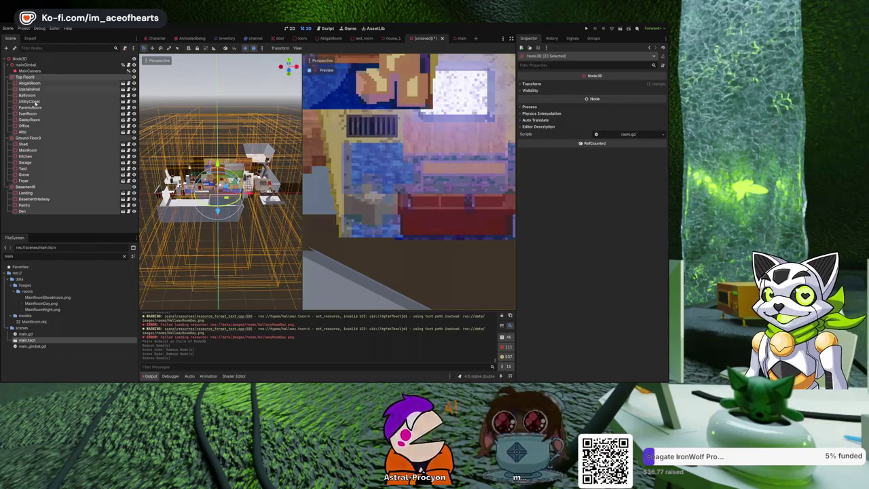
{"action": "key", "text": "Delete"}
Step: Rerun the ImportMenu.gd level import and view the rebuilt house in 3D
{"action": "left_click", "coordinate": [328, 29]}
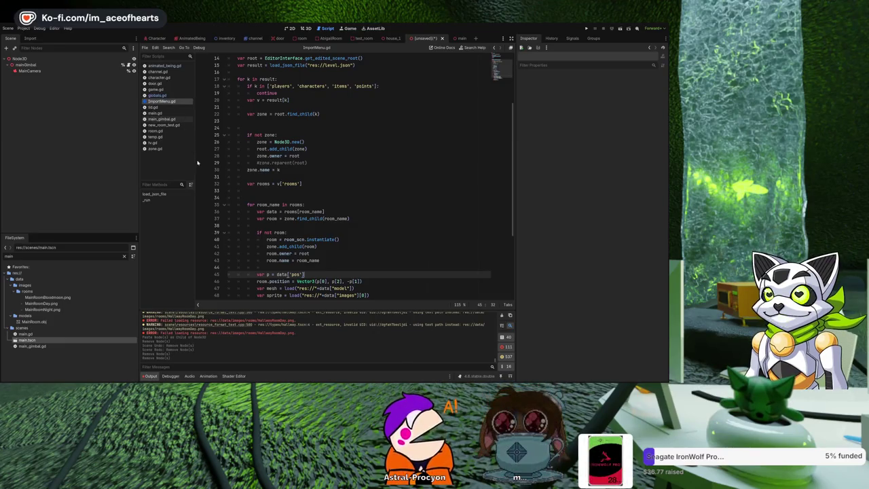
{"action": "key", "text": "ctrl+shift+x"}
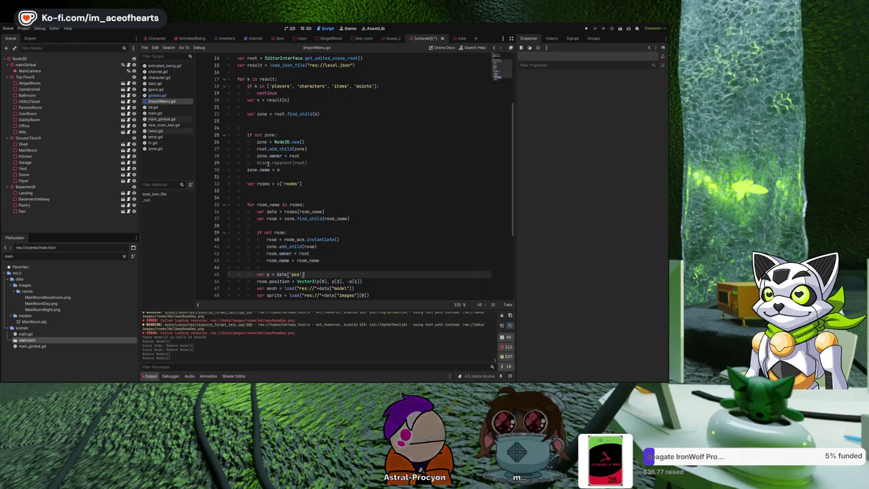
{"action": "left_click", "coordinate": [309, 28]}
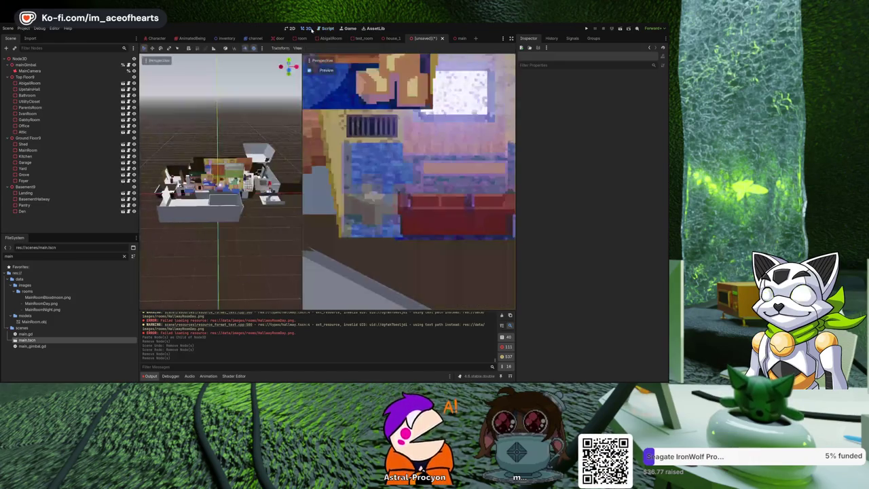
Step: Zoom and orbit from the stacked-floors view to an angled house view as Bathroom.obj reimports
{"action": "scroll", "coordinate": [221, 180], "scroll_direction": "down", "scroll_amount": 5}
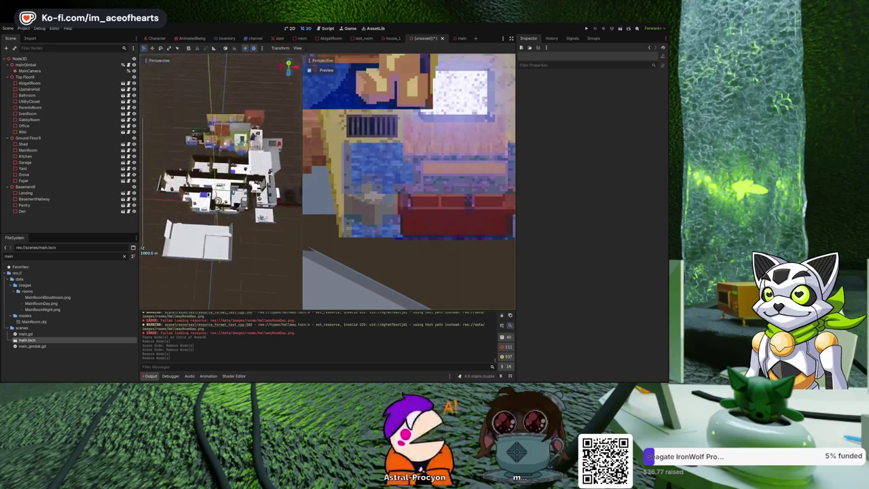
{"action": "scroll", "coordinate": [221, 181], "scroll_direction": "up", "scroll_amount": 5}
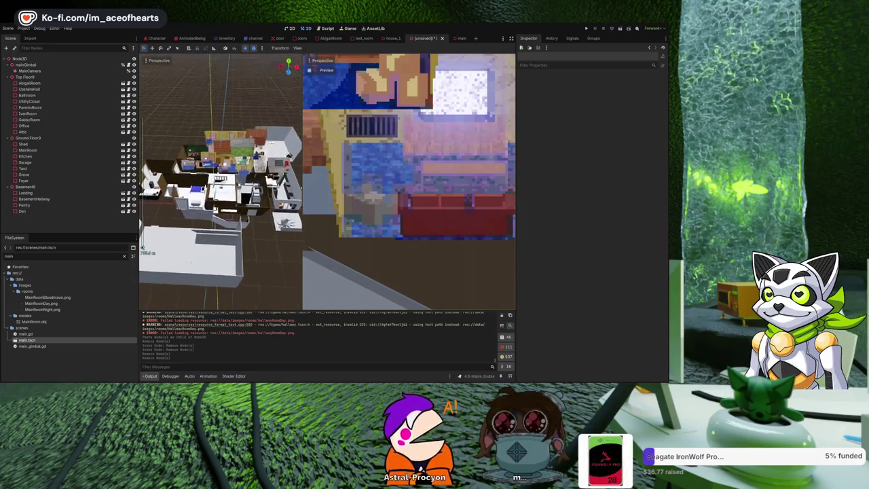
{"action": "mouse_move", "coordinate": [220, 181]}
{"action": "left_mouse_down"}
{"action": "mouse_move", "coordinate": [217, 135]}
{"action": "mouse_move", "coordinate": [288, 147]}
{"action": "mouse_move", "coordinate": [275, 133]}
{"action": "mouse_move", "coordinate": [214, 172]}
{"action": "left_mouse_up"}
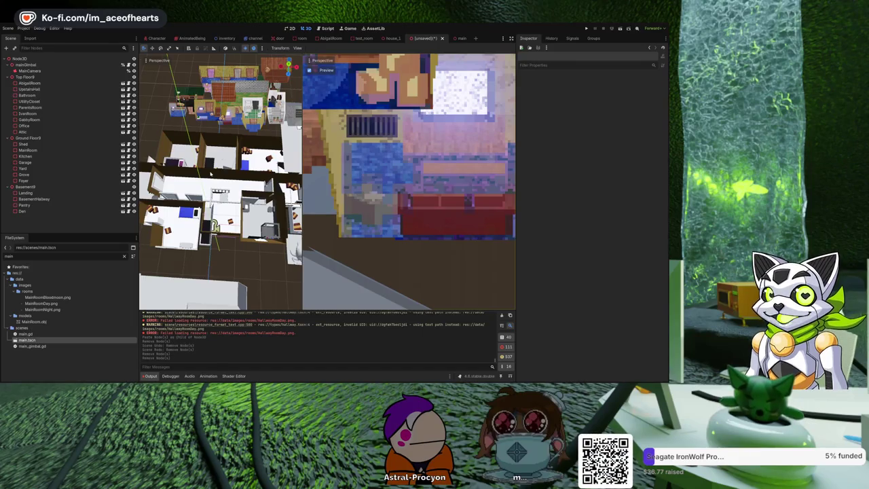
{"action": "scroll", "coordinate": [211, 173], "scroll_direction": "down", "scroll_amount": 3}
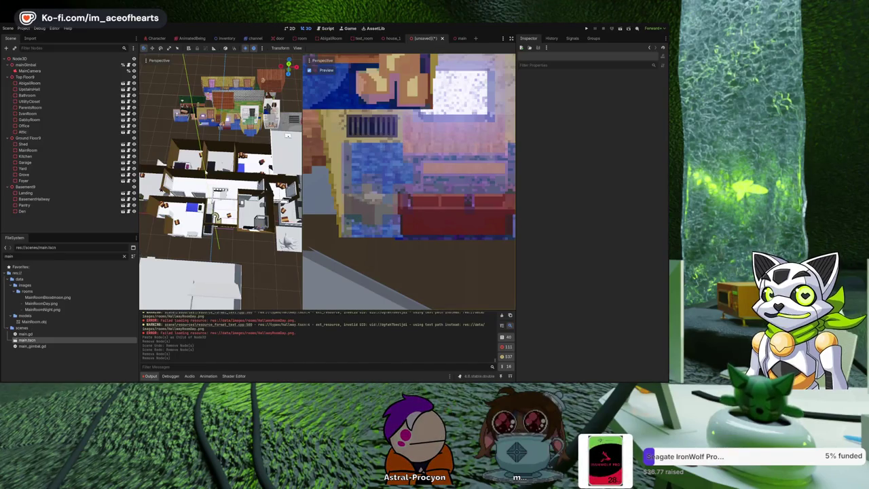
{"action": "scroll", "coordinate": [223, 178], "scroll_direction": "down", "scroll_amount": 5}
{"action": "mouse_move", "coordinate": [217, 203]}
{"action": "left_mouse_down"}
{"action": "mouse_move", "coordinate": [214, 170]}
{"action": "mouse_move", "coordinate": [216, 192]}
{"action": "left_mouse_up"}
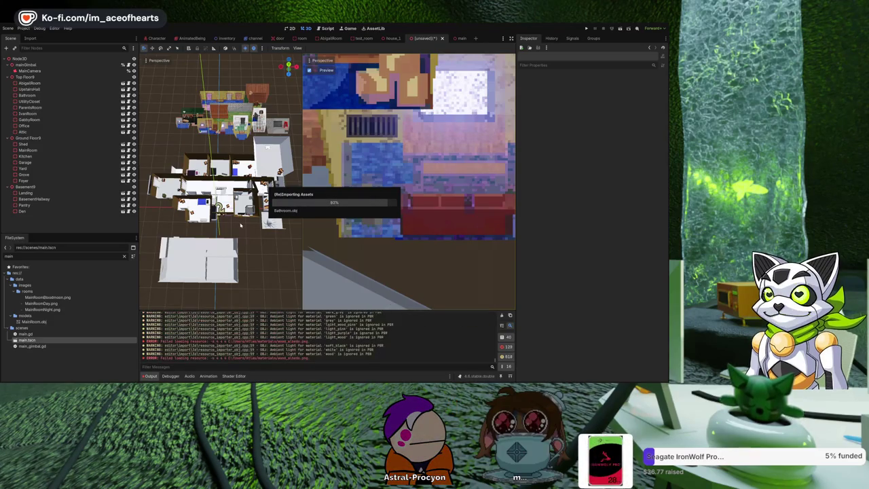
Step: Zoom in, fly the view under the house, and zoom back out while Pantry.obj reimports
{"action": "scroll", "coordinate": [236, 223], "scroll_direction": "up", "scroll_amount": 2}
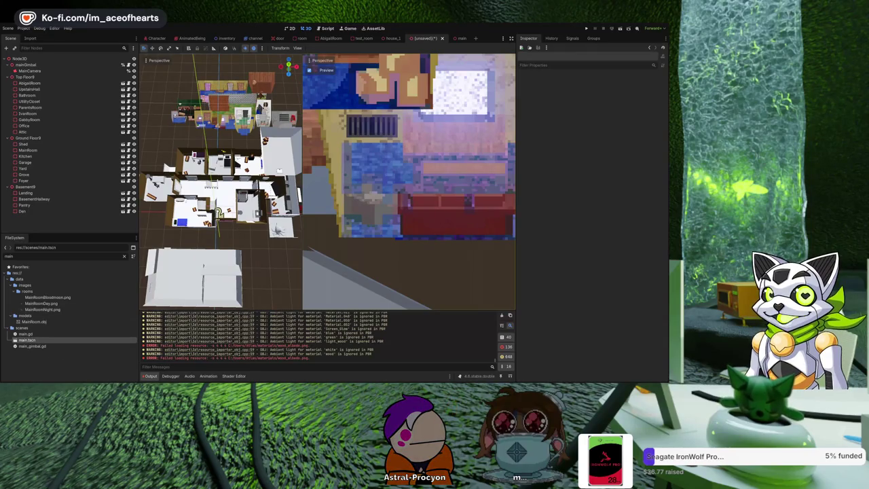
{"action": "left_click_drag", "start_coordinate": [261, 248], "coordinate": [251, 183]}
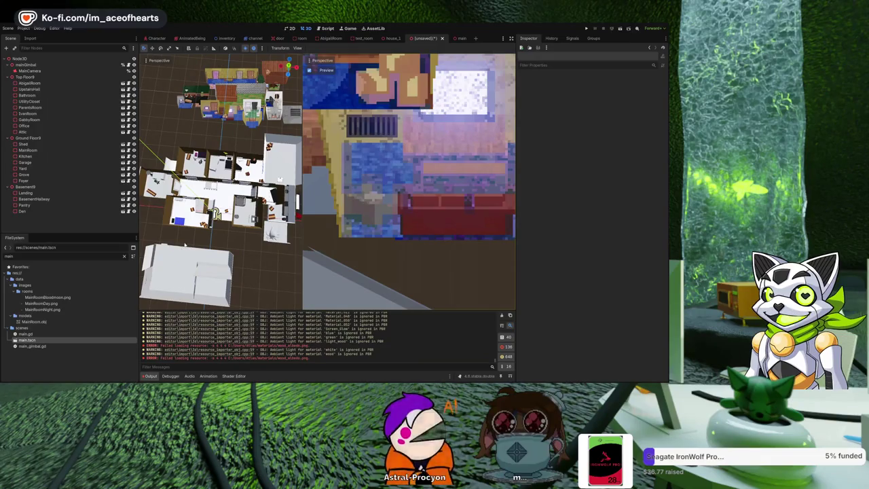
{"action": "scroll", "coordinate": [214, 211], "scroll_direction": "down", "scroll_amount": 5}
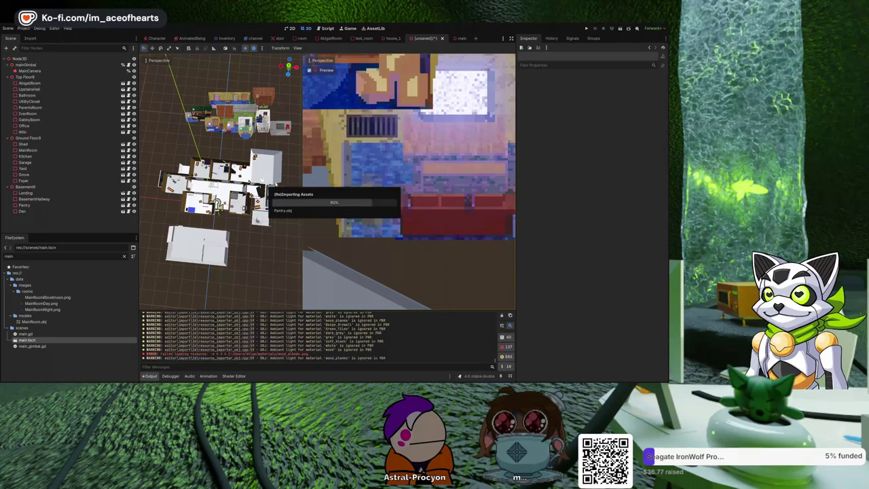
Step: Orbit lower and closer over the furnished rooms and their coloured floors
{"action": "mouse_move", "coordinate": [297, 187]}
{"action": "left_mouse_down"}
{"action": "mouse_move", "coordinate": [290, 173]}
{"action": "mouse_move", "coordinate": [299, 212]}
{"action": "mouse_move", "coordinate": [232, 154]}
{"action": "mouse_move", "coordinate": [262, 156]}
{"action": "left_mouse_up"}
{"action": "mouse_move", "coordinate": [143, 248]}
{"action": "left_mouse_down"}
{"action": "mouse_move", "coordinate": [242, 181]}
{"action": "mouse_move", "coordinate": [230, 147]}
{"action": "left_mouse_up"}
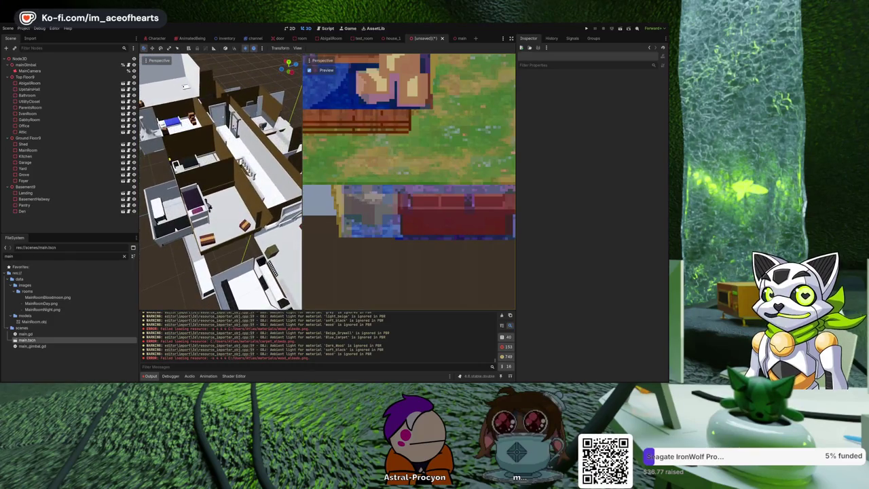
{"action": "mouse_move", "coordinate": [218, 203]}
{"action": "left_mouse_down"}
{"action": "mouse_move", "coordinate": [255, 181]}
{"action": "mouse_move", "coordinate": [237, 197]}
{"action": "left_mouse_up"}
{"action": "scroll", "coordinate": [231, 204], "scroll_direction": "up", "scroll_amount": 3}
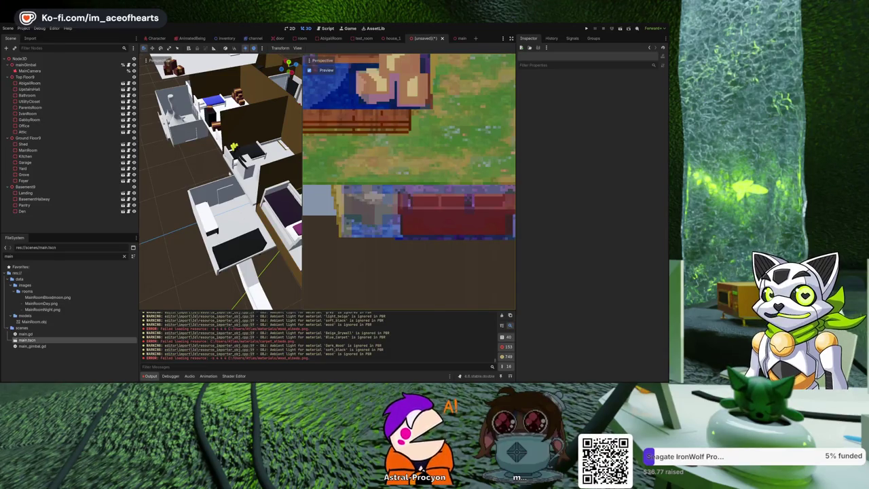
{"action": "scroll", "coordinate": [221, 182], "scroll_direction": "down", "scroll_amount": 5}
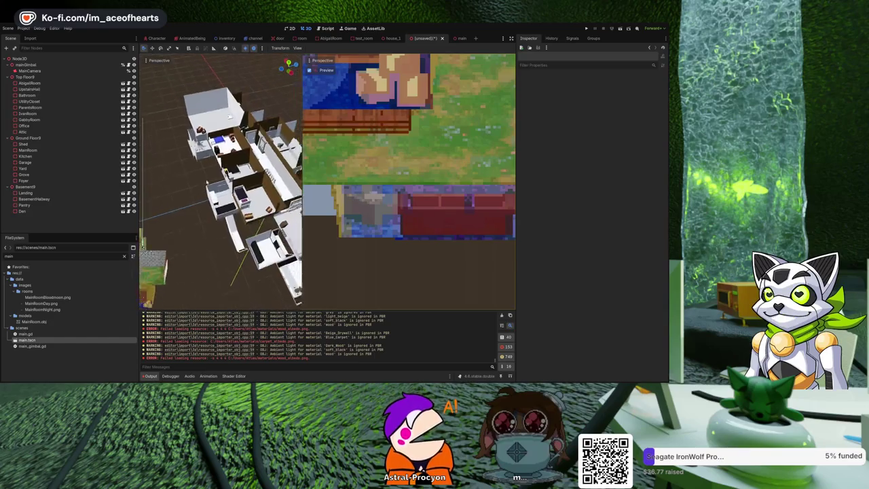
{"action": "scroll", "coordinate": [221, 182], "scroll_direction": "down", "scroll_amount": 3}
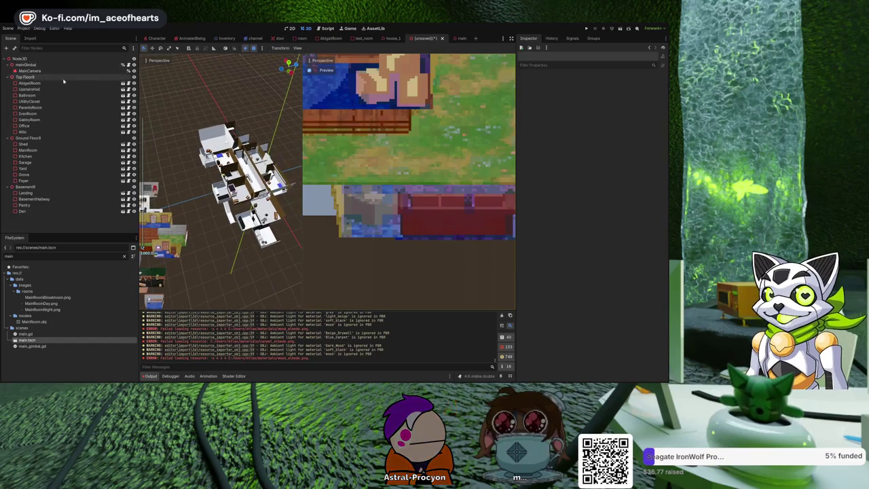
{"action": "scroll", "coordinate": [221, 182], "scroll_direction": "up", "scroll_amount": 5}
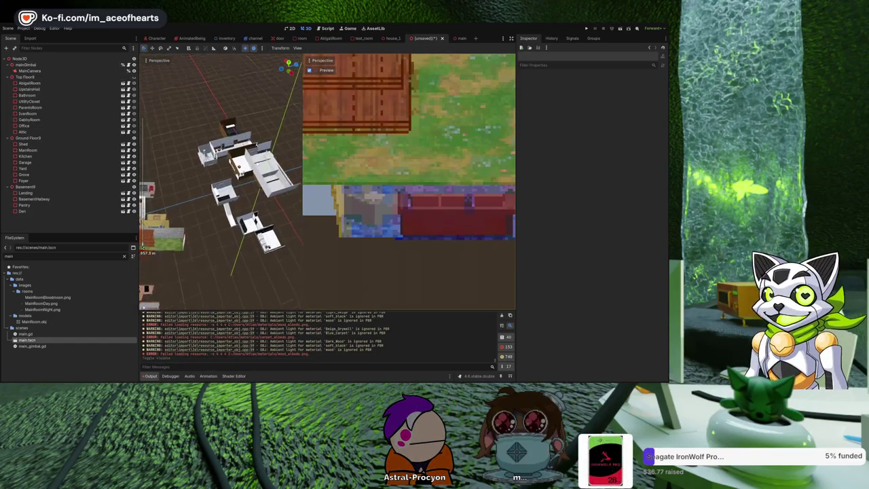
{"action": "mouse_move", "coordinate": [204, 204]}
{"action": "left_mouse_down"}
{"action": "mouse_move", "coordinate": [172, 144]}
{"action": "mouse_move", "coordinate": [179, 139]}
{"action": "mouse_move", "coordinate": [192, 142]}
{"action": "mouse_move", "coordinate": [225, 185]}
{"action": "mouse_move", "coordinate": [189, 203]}
{"action": "left_mouse_up"}
{"action": "scroll", "coordinate": [221, 183], "scroll_direction": "up", "scroll_amount": 3}
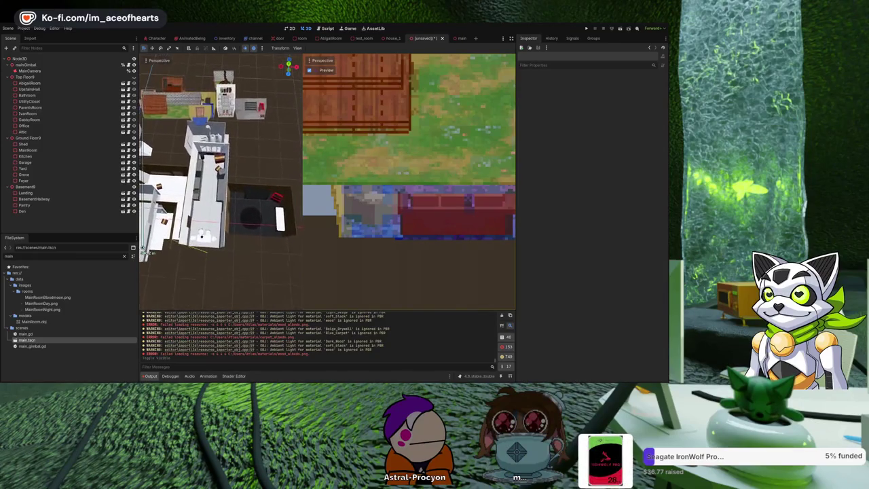
{"action": "mouse_move", "coordinate": [146, 252]}
{"action": "left_mouse_down"}
{"action": "mouse_move", "coordinate": [170, 177]}
{"action": "mouse_move", "coordinate": [159, 60]}
{"action": "left_mouse_up"}
{"action": "mouse_move", "coordinate": [177, 136]}
{"action": "left_mouse_down"}
{"action": "mouse_move", "coordinate": [199, 183]}
{"action": "mouse_move", "coordinate": [203, 136]}
{"action": "left_mouse_up"}
{"action": "scroll", "coordinate": [204, 163], "scroll_direction": "down", "scroll_amount": 3}
{"action": "scroll", "coordinate": [221, 183], "scroll_direction": "down", "scroll_amount": 3}
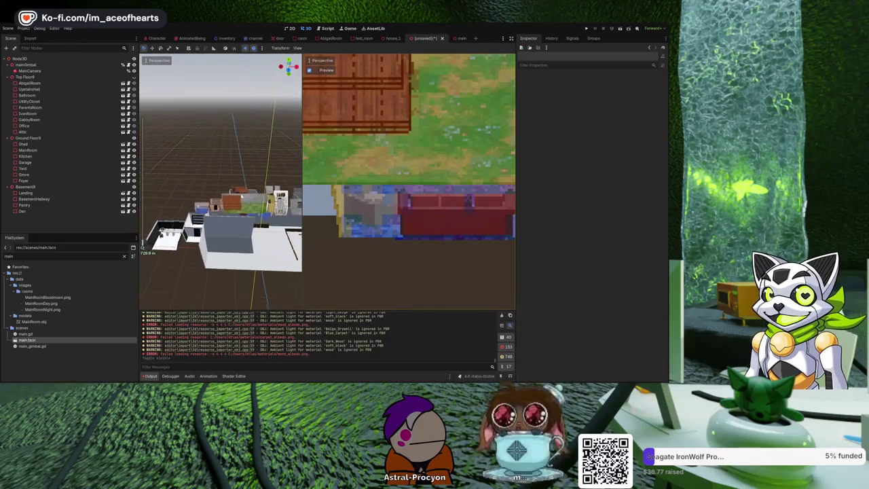
{"action": "left_click_drag", "start_coordinate": [239, 200], "coordinate": [223, 193]}
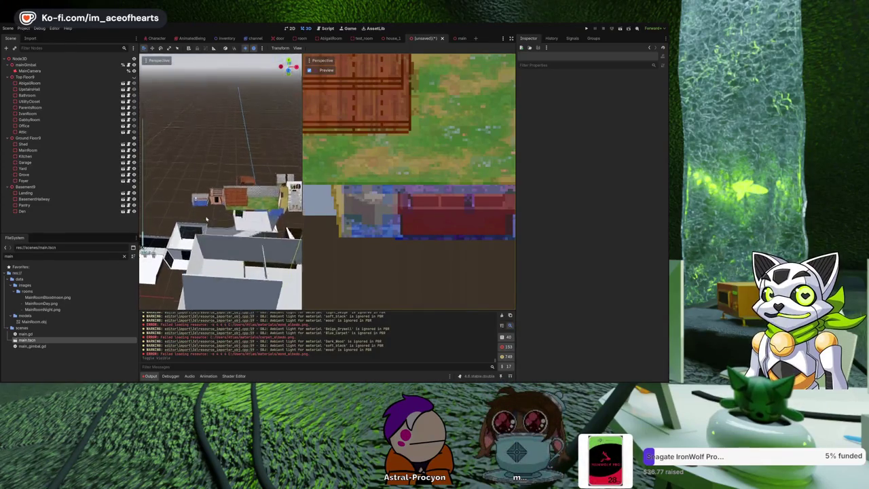
{"action": "mouse_move", "coordinate": [215, 237]}
{"action": "left_mouse_down"}
{"action": "mouse_move", "coordinate": [244, 173]}
{"action": "mouse_move", "coordinate": [192, 165]}
{"action": "mouse_move", "coordinate": [186, 174]}
{"action": "left_mouse_up"}
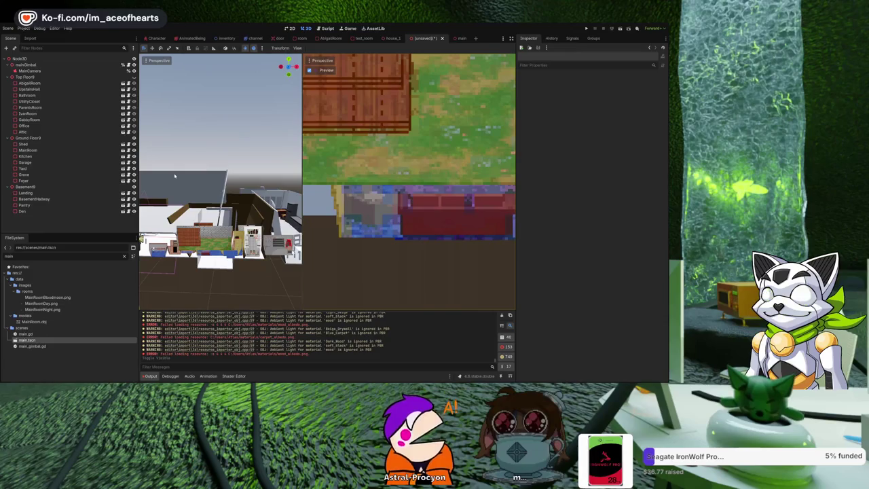
{"action": "mouse_move", "coordinate": [174, 176]}
{"action": "left_mouse_down"}
{"action": "mouse_move", "coordinate": [173, 224]}
{"action": "mouse_move", "coordinate": [204, 197]}
{"action": "mouse_move", "coordinate": [276, 184]}
{"action": "mouse_move", "coordinate": [265, 214]}
{"action": "mouse_move", "coordinate": [143, 248]}
{"action": "mouse_move", "coordinate": [202, 195]}
{"action": "mouse_move", "coordinate": [210, 197]}
{"action": "mouse_move", "coordinate": [142, 129]}
{"action": "mouse_move", "coordinate": [194, 215]}
{"action": "mouse_move", "coordinate": [159, 238]}
{"action": "left_mouse_up"}
{"action": "left_click", "coordinate": [200, 197]}
Step: Delete the 23 floor and room nodes from Top Floor to Den, leaving mainGimbal and MainCamera
{"action": "scroll", "coordinate": [211, 197], "scroll_direction": "up", "scroll_amount": 3}
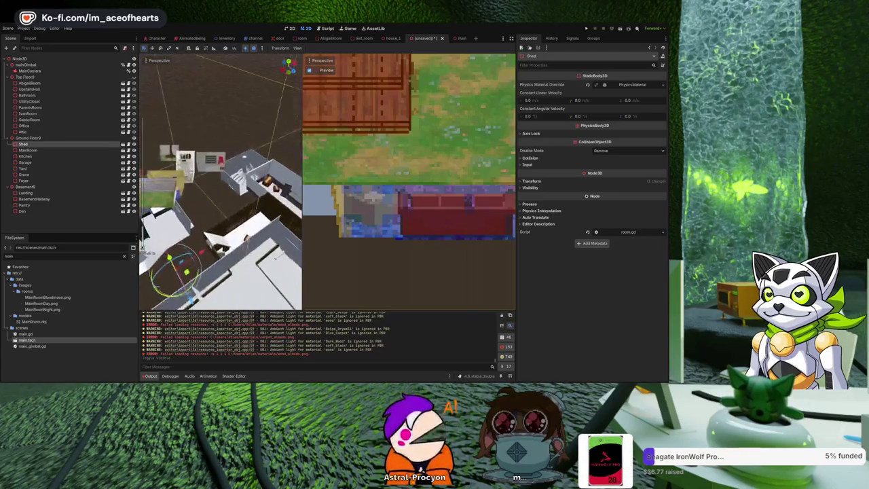
{"action": "scroll", "coordinate": [150, 244], "scroll_direction": "down", "scroll_amount": 5}
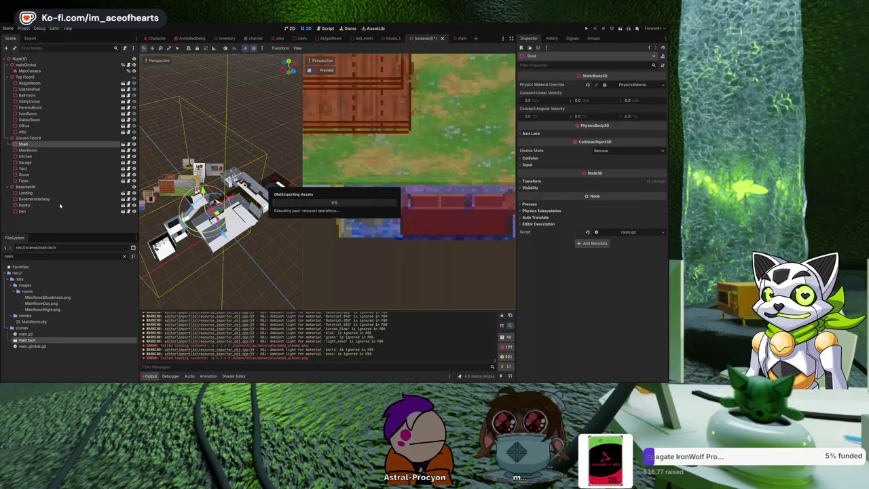
{"action": "left_click", "coordinate": [45, 212]}
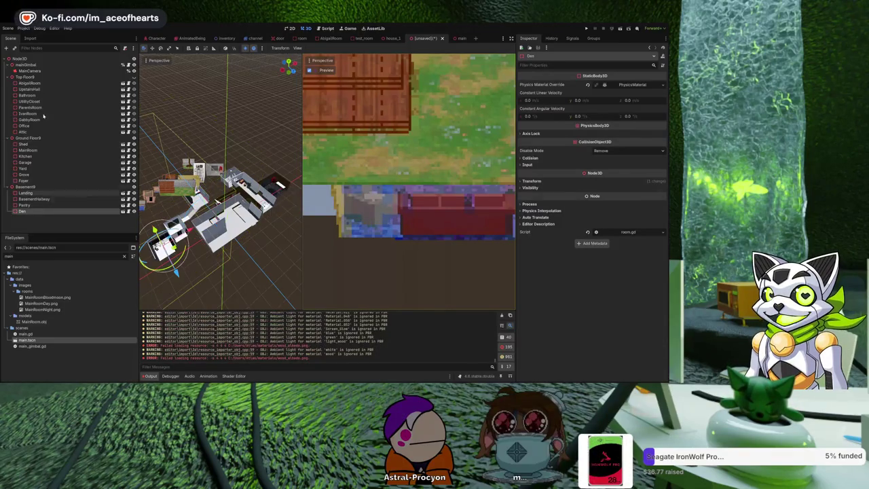
{"action": "left_click", "coordinate": [30, 76], "text": "shift"}
{"action": "key", "text": "Delete"}
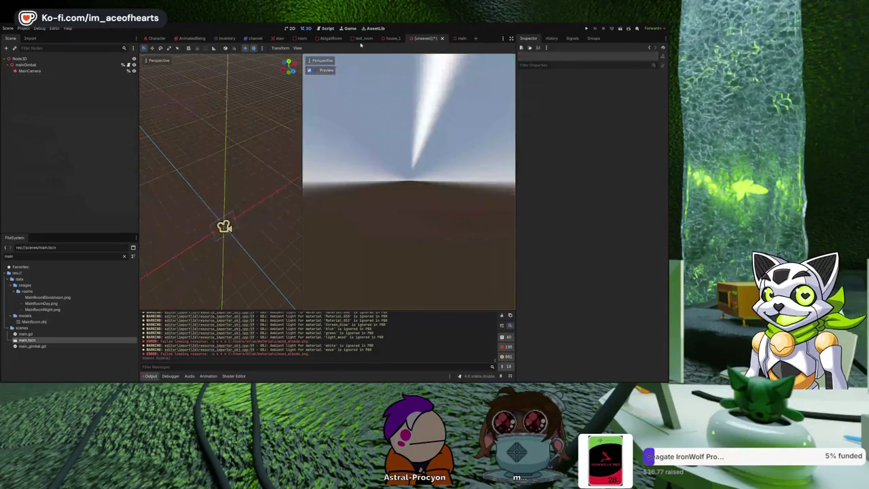
{"action": "left_click", "coordinate": [315, 29]}
{"action": "left_click", "coordinate": [307, 29]}
Step: Rerun the ImportMenu EditorScript and orbit the 3D view to inspect the rebuilt rooms from below and above
{"action": "key", "text": "ctrl+F3"}
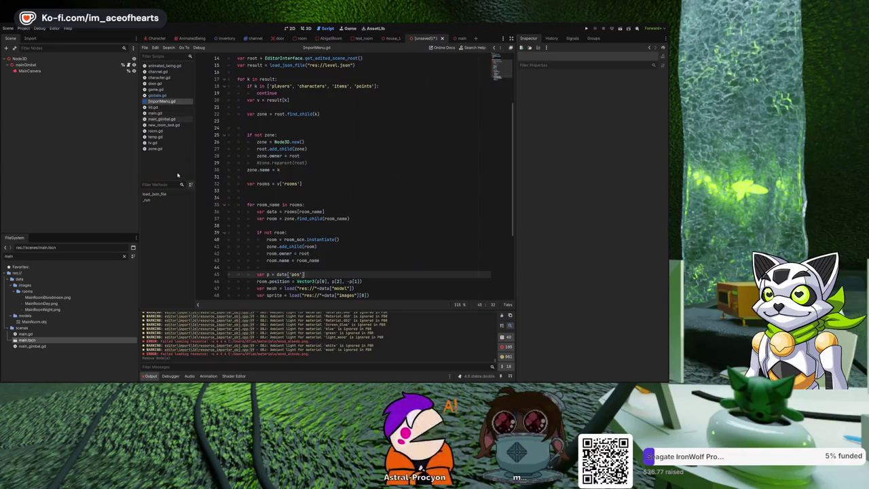
{"action": "key", "text": "ctrl+shift+x"}
{"action": "left_click", "coordinate": [305, 28]}
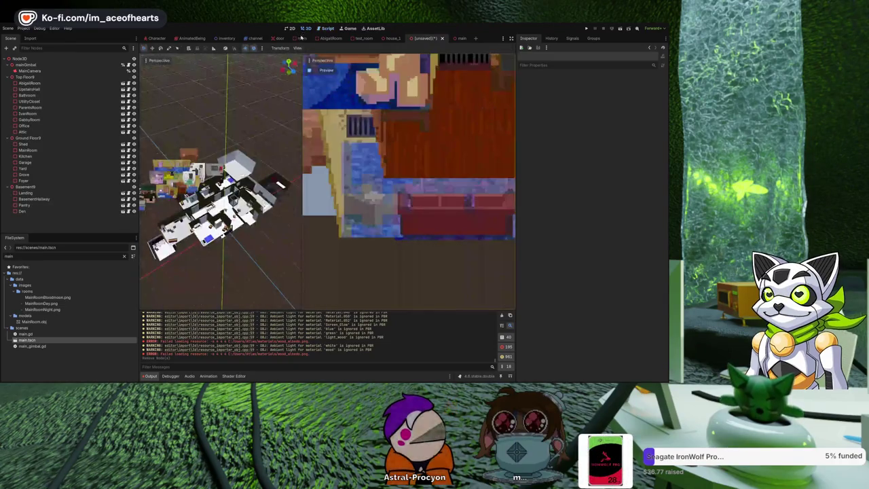
{"action": "mouse_move", "coordinate": [231, 148]}
{"action": "left_mouse_down"}
{"action": "mouse_move", "coordinate": [229, 136]}
{"action": "mouse_move", "coordinate": [279, 119]}
{"action": "left_mouse_up"}
{"action": "scroll", "coordinate": [280, 119], "scroll_direction": "up", "scroll_amount": 5}
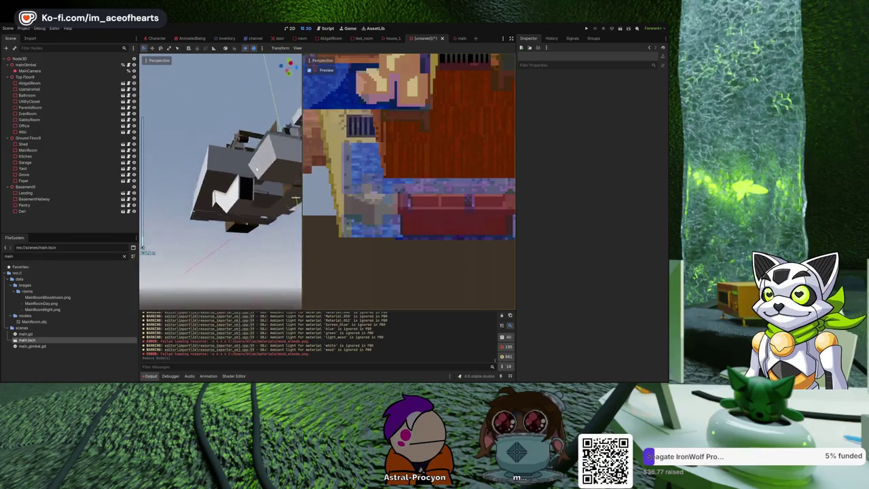
{"action": "mouse_move", "coordinate": [257, 169]}
{"action": "left_mouse_down"}
{"action": "mouse_move", "coordinate": [224, 158]}
{"action": "mouse_move", "coordinate": [164, 195]}
{"action": "mouse_move", "coordinate": [143, 249]}
{"action": "mouse_move", "coordinate": [228, 212]}
{"action": "mouse_move", "coordinate": [142, 248]}
{"action": "mouse_move", "coordinate": [245, 193]}
{"action": "mouse_move", "coordinate": [143, 248]}
{"action": "left_mouse_up"}
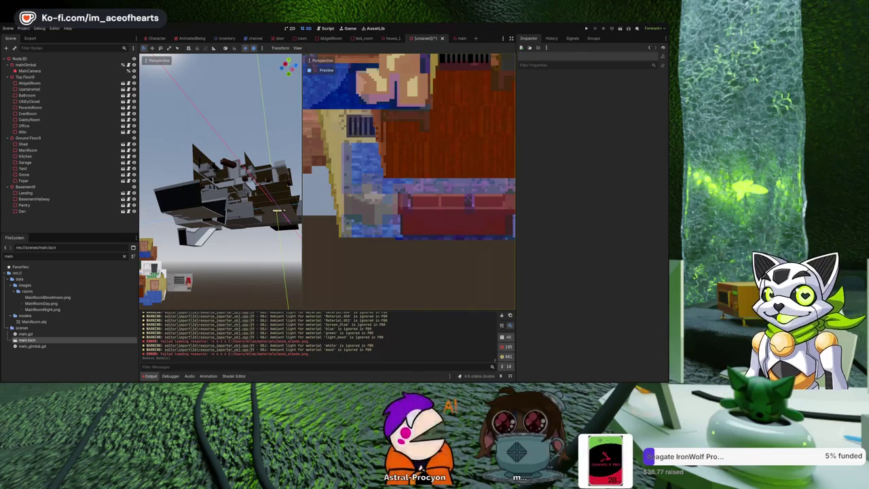
{"action": "mouse_move", "coordinate": [277, 211]}
{"action": "left_mouse_down"}
{"action": "mouse_move", "coordinate": [213, 209]}
{"action": "mouse_move", "coordinate": [226, 215]}
{"action": "mouse_move", "coordinate": [203, 206]}
{"action": "mouse_move", "coordinate": [229, 216]}
{"action": "mouse_move", "coordinate": [210, 208]}
{"action": "left_mouse_up"}
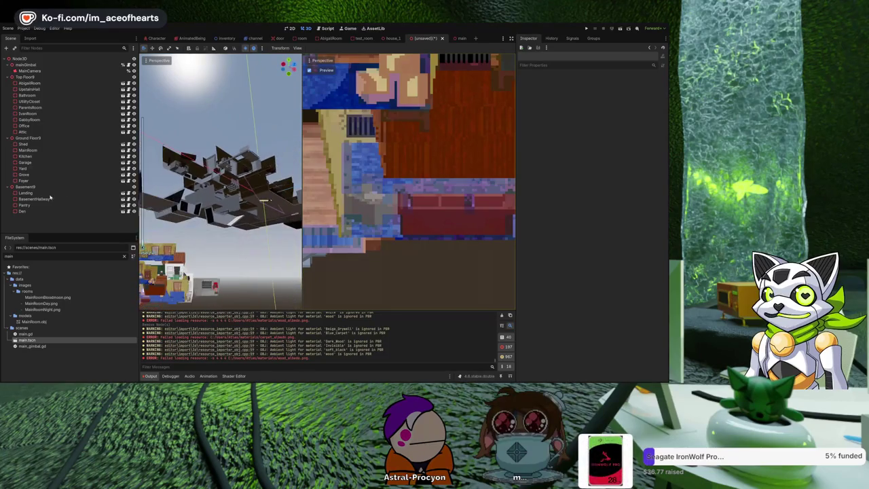
Step: Delete all floor nodes from Top Floor9 through Den
{"action": "left_click", "coordinate": [39, 211]}
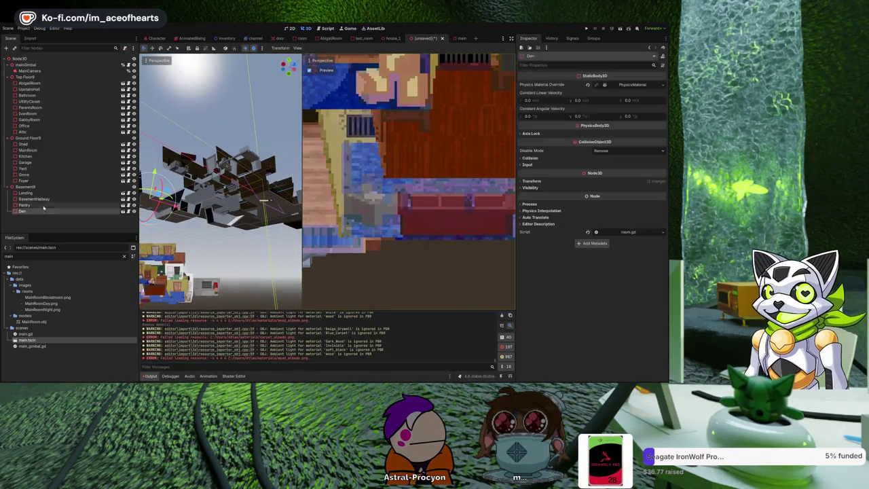
{"action": "left_click", "coordinate": [32, 78], "text": "shift"}
{"action": "key", "text": "Delete"}
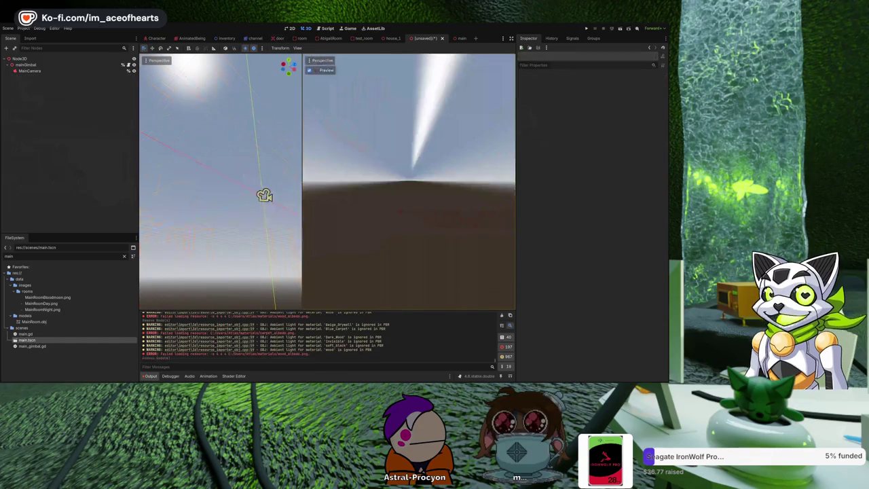
Step: Rerun the import script and orbit to a near-horizontal 3D view of the rebuilt house
{"action": "left_click", "coordinate": [327, 29]}
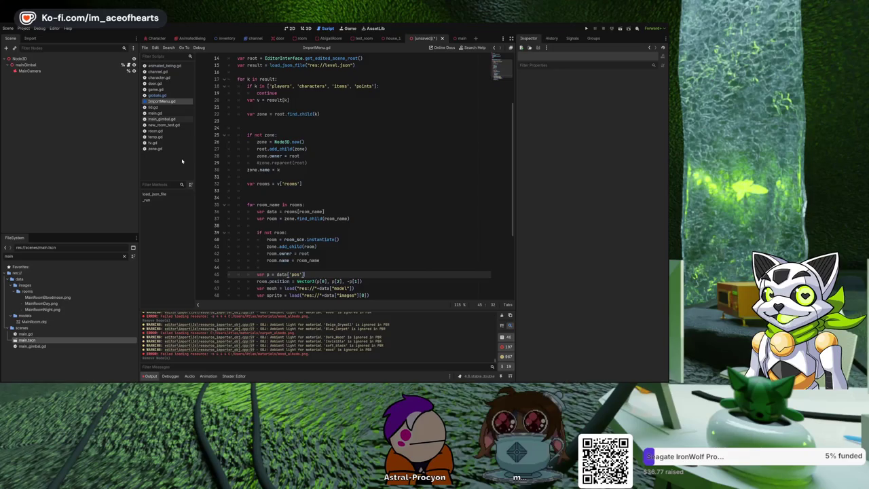
{"action": "key", "text": "ctrl+shift+x"}
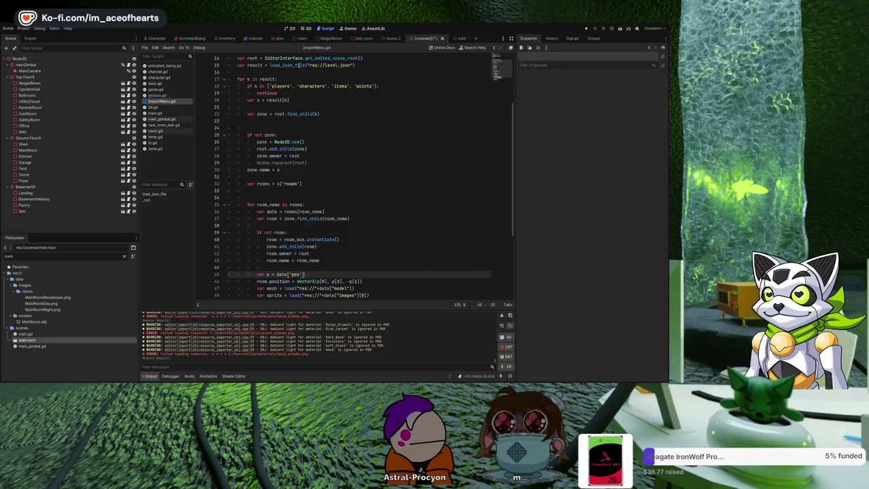
{"action": "left_click", "coordinate": [307, 30]}
{"action": "mouse_move", "coordinate": [255, 144]}
{"action": "left_mouse_down"}
{"action": "mouse_move", "coordinate": [224, 144]}
{"action": "mouse_move", "coordinate": [208, 216]}
{"action": "left_mouse_up"}
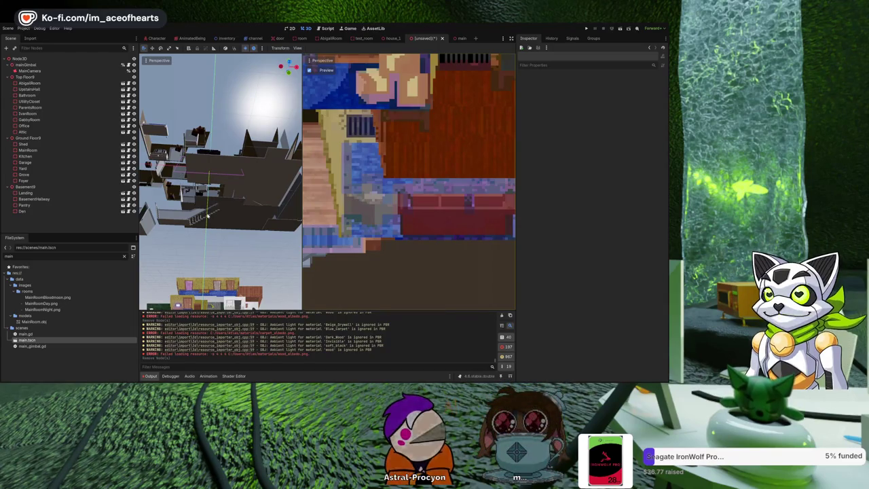
{"action": "mouse_move", "coordinate": [196, 174]}
{"action": "left_mouse_down"}
{"action": "mouse_move", "coordinate": [254, 203]}
{"action": "mouse_move", "coordinate": [246, 277]}
{"action": "mouse_move", "coordinate": [203, 178]}
{"action": "left_mouse_up"}
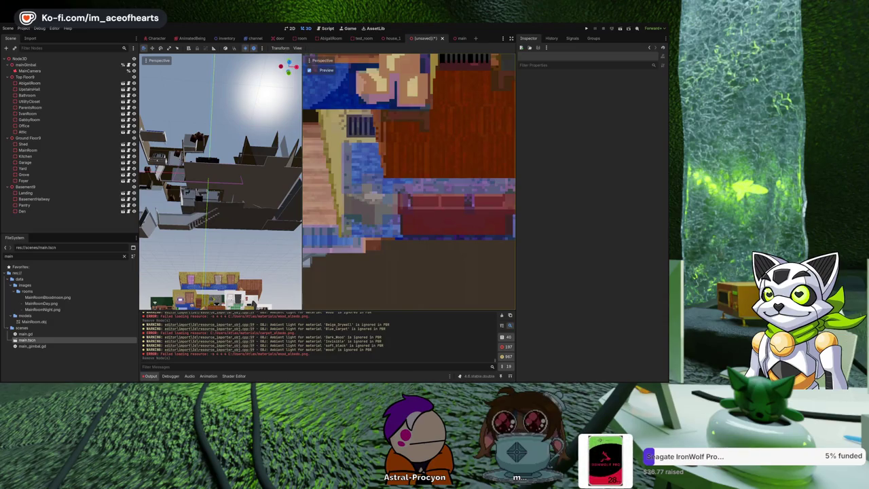
Step: Delete all the imported floor and room nodes from Top Floor9 through Den
{"action": "left_click", "coordinate": [22, 211]}
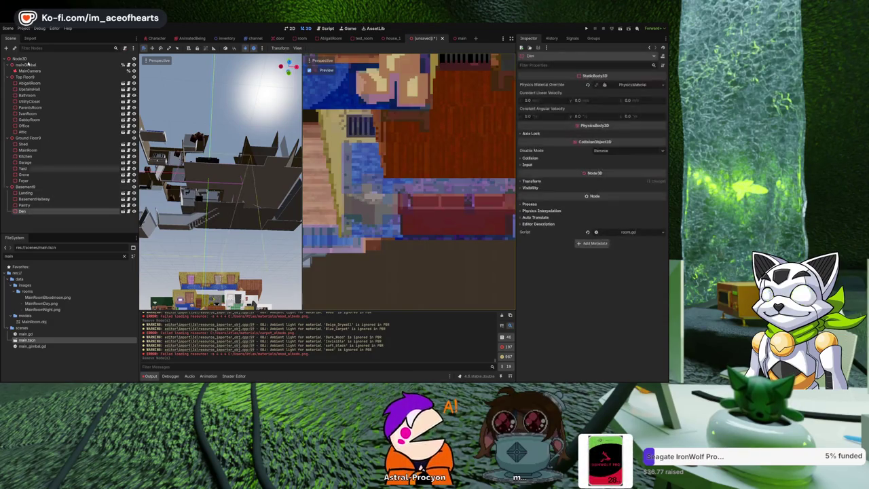
{"action": "left_click", "coordinate": [30, 77], "text": "shift"}
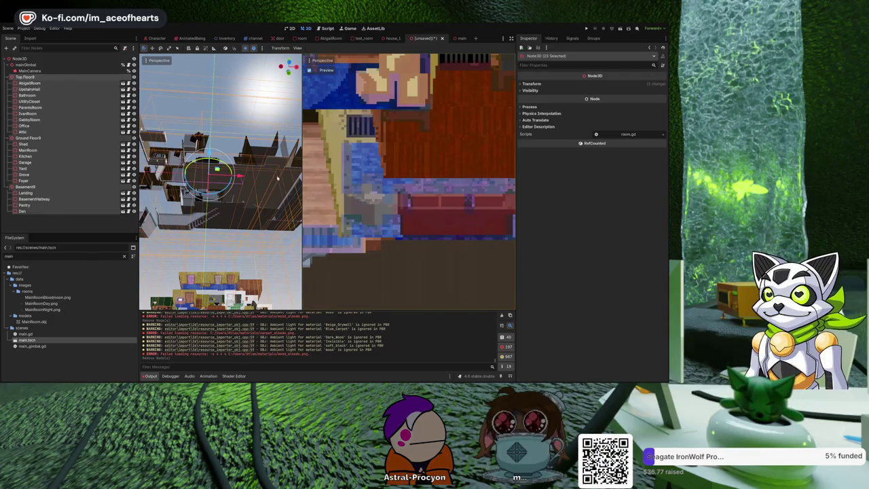
{"action": "key", "text": "Delete"}
Step: Rerun the ImportMenu script from line 43 and pull the 3D view back to see the house
{"action": "left_click", "coordinate": [325, 28]}
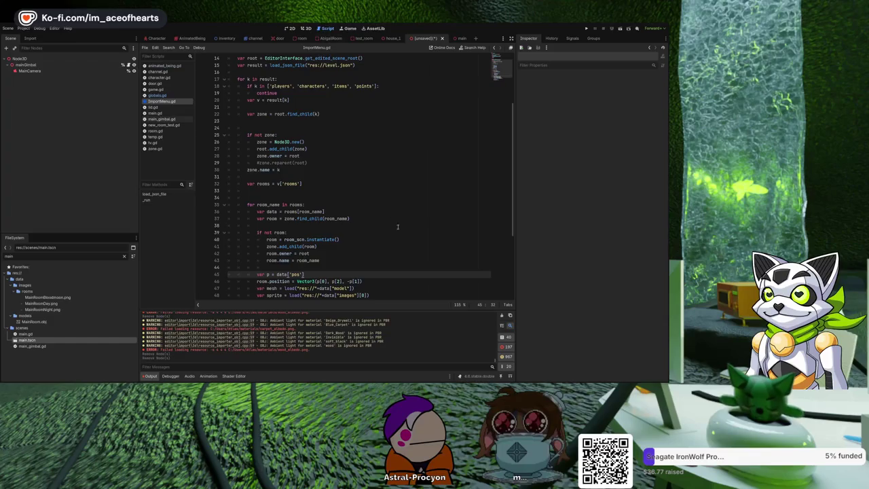
{"action": "left_click", "coordinate": [388, 263]}
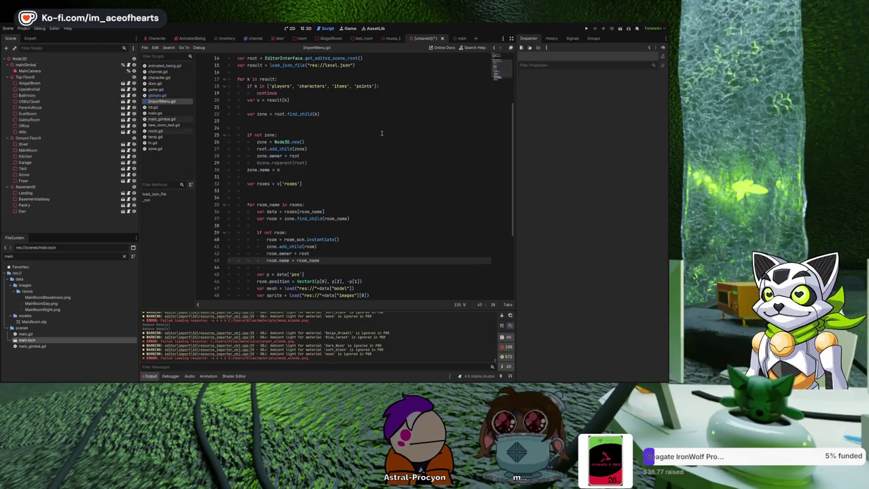
{"action": "left_click", "coordinate": [304, 28]}
{"action": "mouse_move", "coordinate": [314, 61]}
{"action": "left_mouse_down"}
{"action": "mouse_move", "coordinate": [305, 260]}
{"action": "mouse_move", "coordinate": [252, 156]}
{"action": "mouse_move", "coordinate": [280, 166]}
{"action": "mouse_move", "coordinate": [231, 246]}
{"action": "mouse_move", "coordinate": [292, 196]}
{"action": "mouse_move", "coordinate": [143, 248]}
{"action": "mouse_move", "coordinate": [231, 203]}
{"action": "left_mouse_up"}
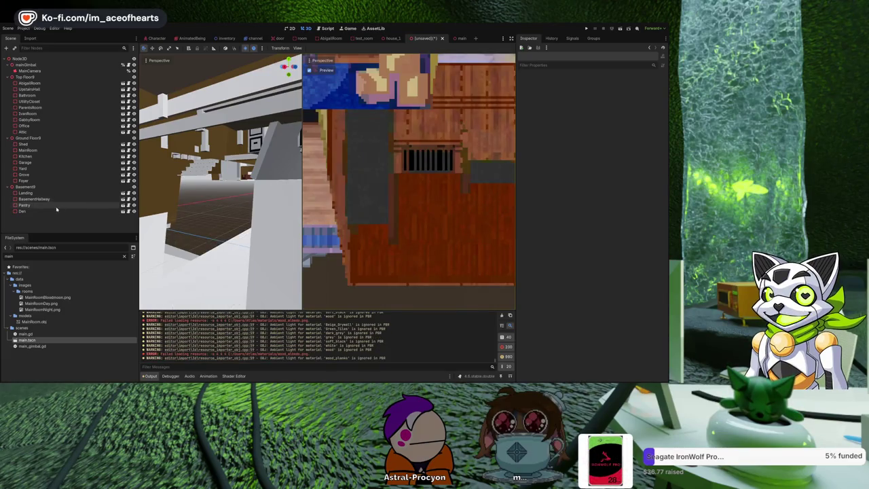
Step: Select the Den room node in the rebuilt house
{"action": "left_click", "coordinate": [22, 211]}
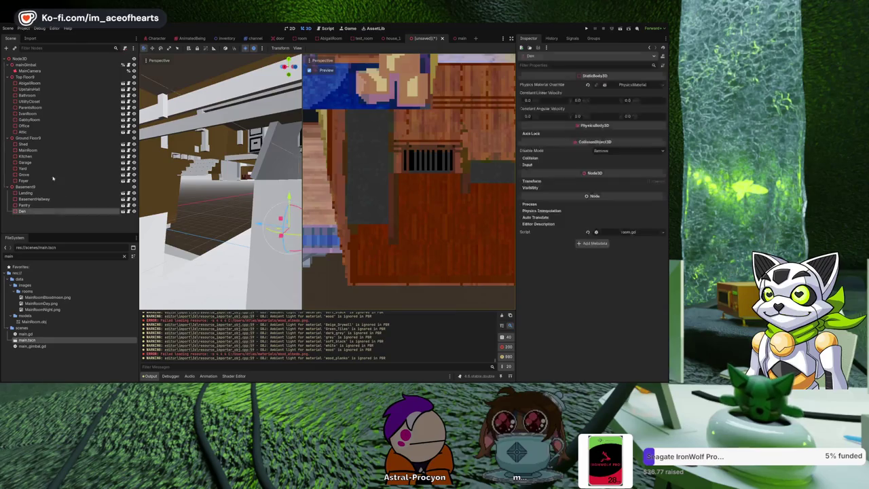
{"action": "left_click", "coordinate": [30, 77], "text": "shift"}
{"action": "key", "text": "Delete"}
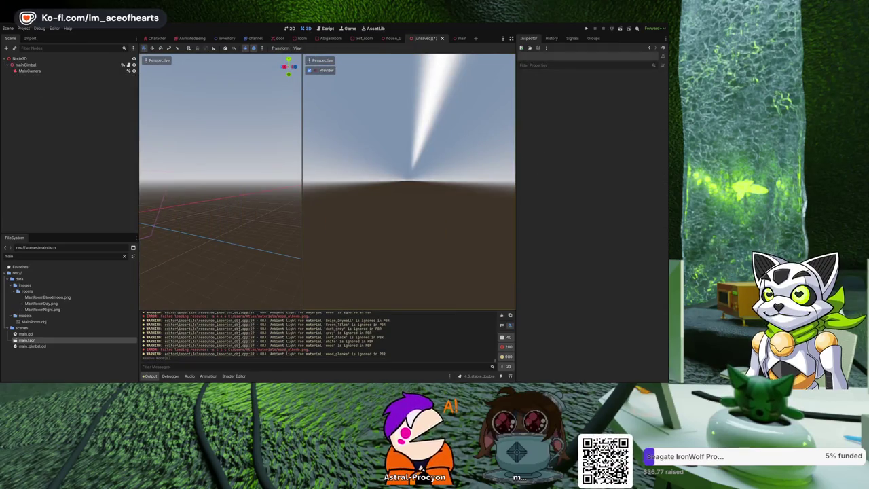
{"action": "key", "text": "ctrl+F3"}
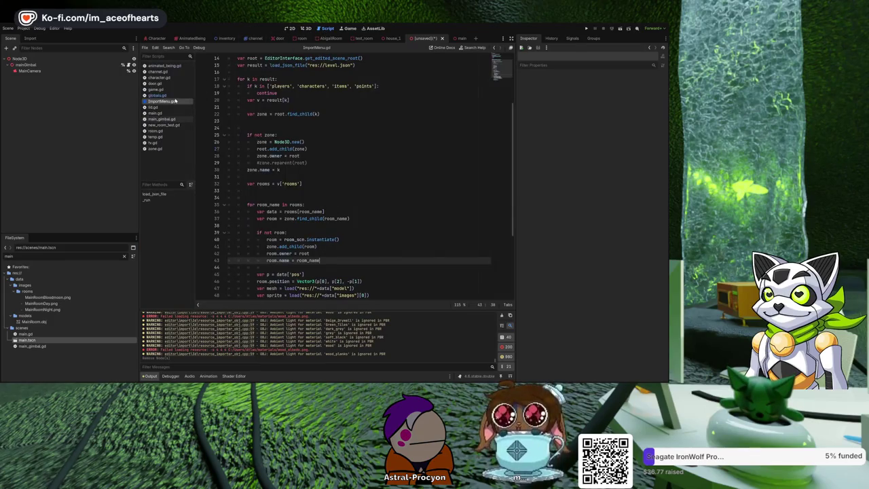
{"action": "key", "text": "ctrl+shift+x"}
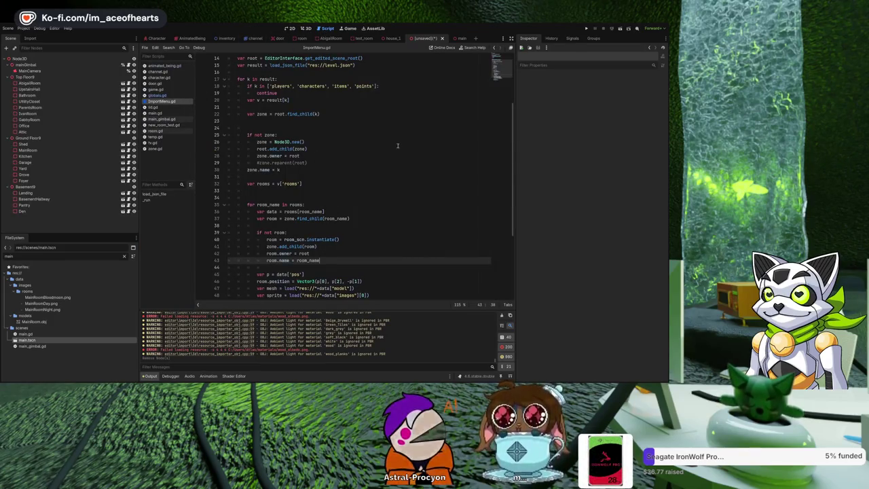
{"action": "left_click", "coordinate": [305, 29]}
{"action": "scroll", "coordinate": [221, 182], "scroll_direction": "down", "scroll_amount": 10}
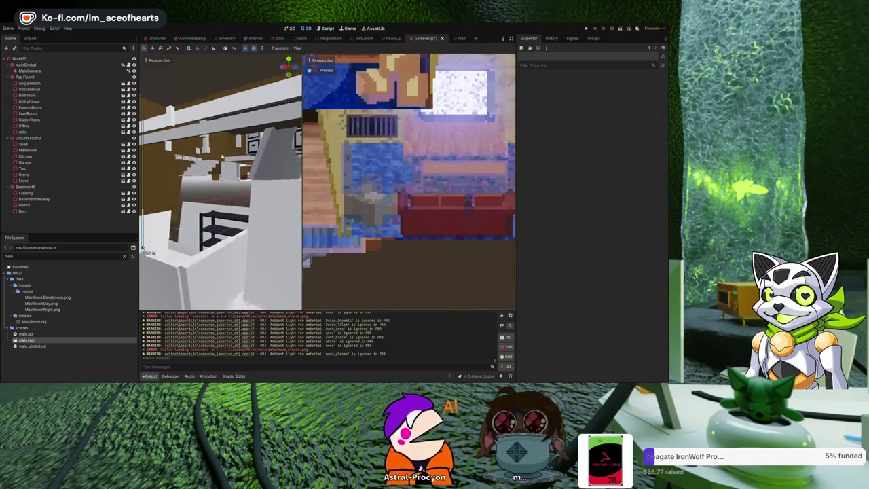
{"action": "scroll", "coordinate": [221, 181], "scroll_direction": "up", "scroll_amount": 10}
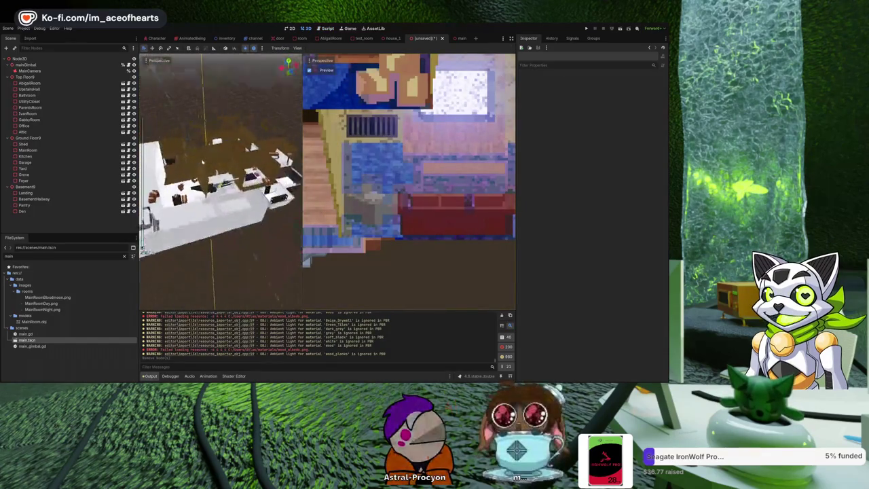
{"action": "mouse_move", "coordinate": [221, 181]}
{"action": "left_mouse_down"}
{"action": "mouse_move", "coordinate": [234, 125]}
{"action": "mouse_move", "coordinate": [278, 131]}
{"action": "mouse_move", "coordinate": [258, 131]}
{"action": "left_mouse_up"}
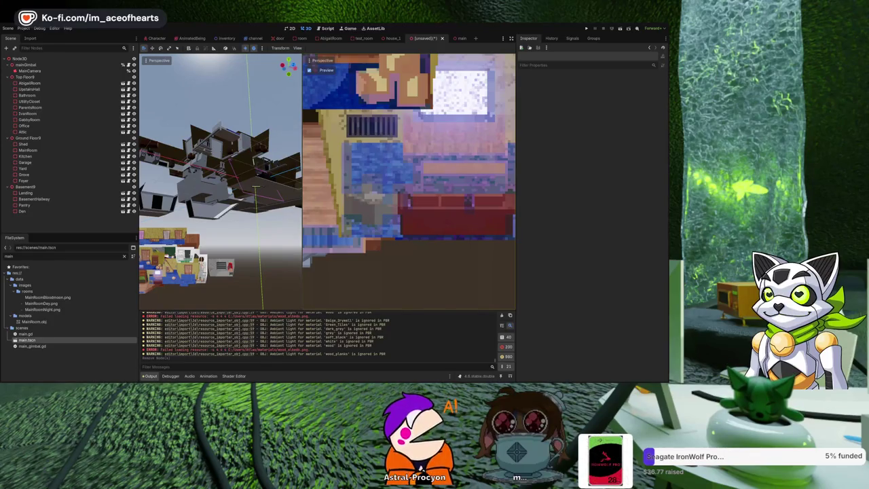
{"action": "mouse_move", "coordinate": [261, 182]}
{"action": "left_mouse_down"}
{"action": "mouse_move", "coordinate": [254, 165]}
{"action": "mouse_move", "coordinate": [252, 194]}
{"action": "mouse_move", "coordinate": [142, 250]}
{"action": "mouse_move", "coordinate": [271, 299]}
{"action": "left_mouse_up"}
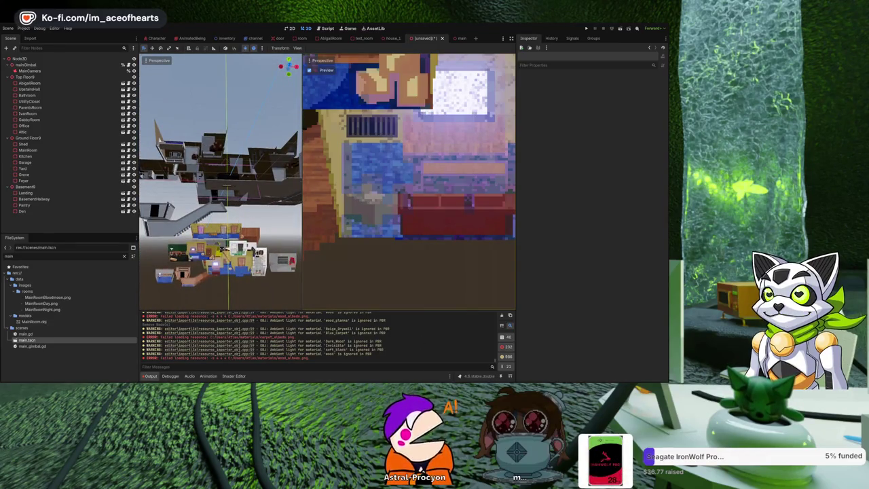
{"action": "scroll", "coordinate": [228, 199], "scroll_direction": "down", "scroll_amount": 2}
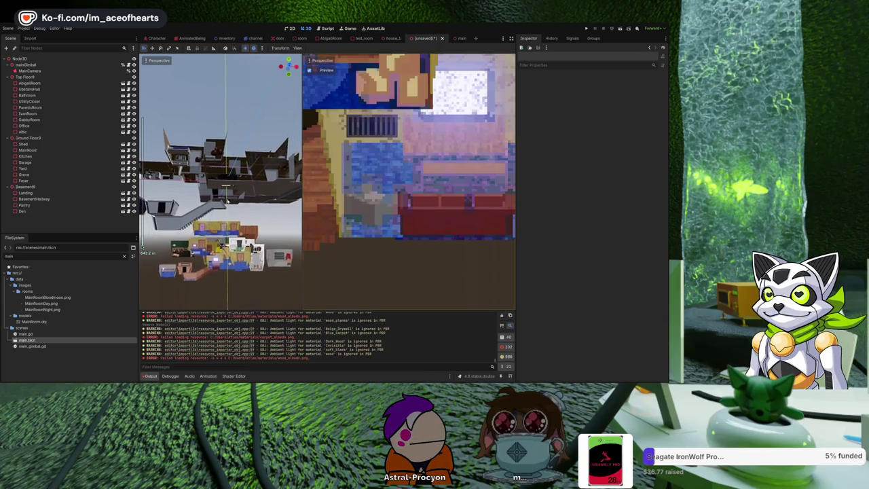
{"action": "left_click_drag", "start_coordinate": [224, 187], "coordinate": [224, 227]}
{"action": "scroll", "coordinate": [223, 236], "scroll_direction": "up", "scroll_amount": 2}
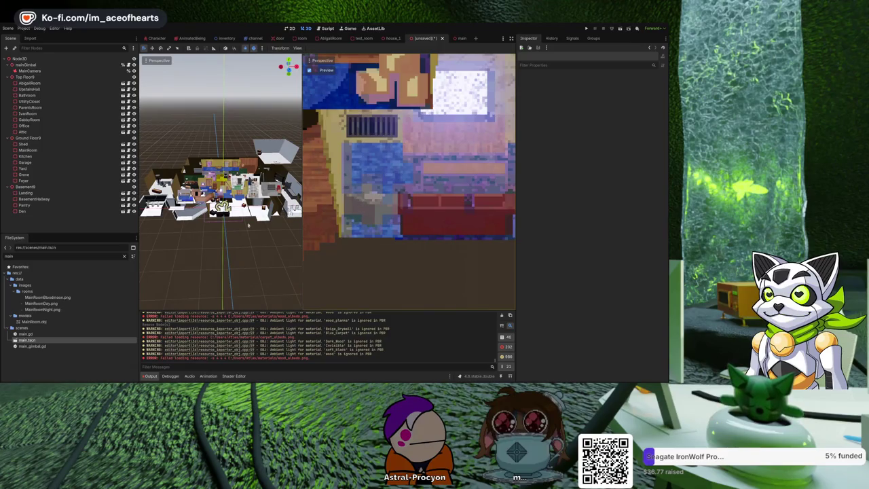
{"action": "left_click_drag", "start_coordinate": [224, 235], "coordinate": [225, 199]}
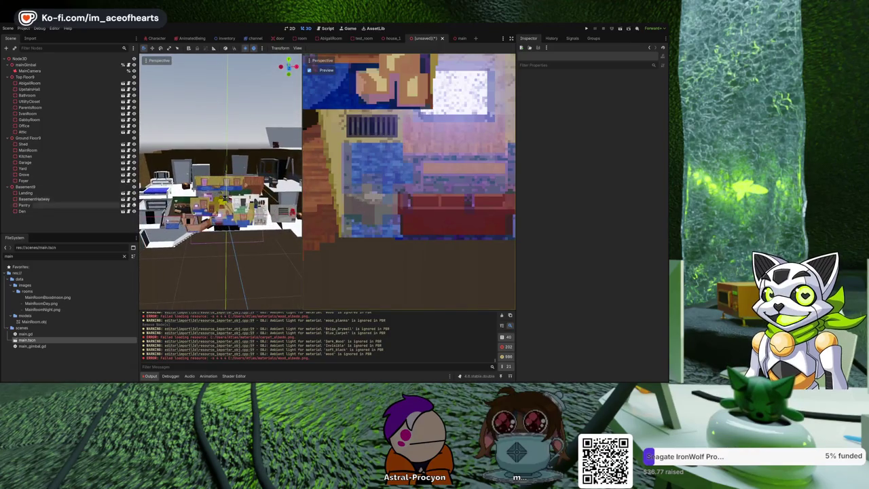
Step: Hide the Basement9 and Ground Floor9 groups and orbit to view the top floor's rooms
{"action": "left_click", "coordinate": [134, 187]}
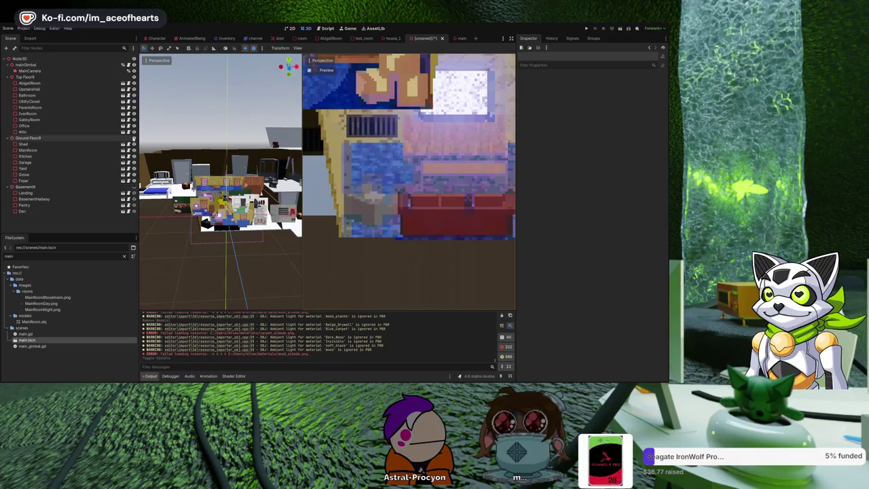
{"action": "left_click", "coordinate": [134, 137]}
{"action": "left_click_drag", "start_coordinate": [224, 204], "coordinate": [225, 239]}
{"action": "left_click_drag", "start_coordinate": [196, 159], "coordinate": [205, 158]}
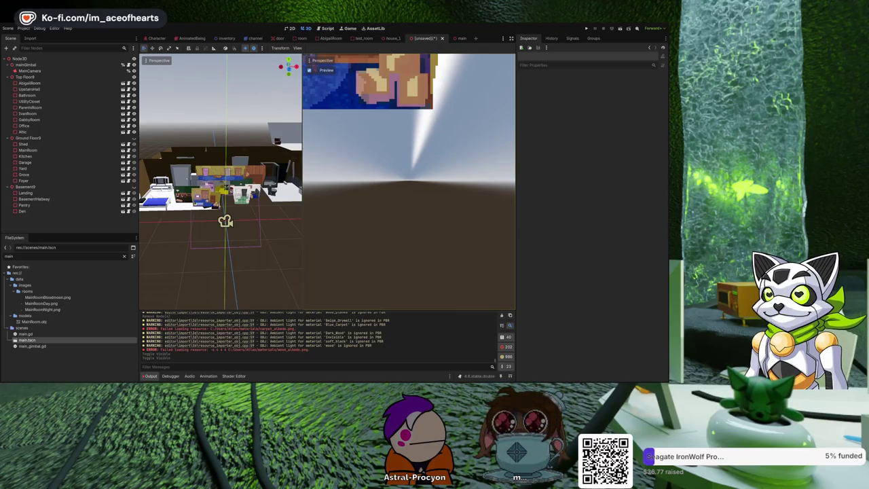
{"action": "left_click_drag", "start_coordinate": [224, 204], "coordinate": [211, 244]}
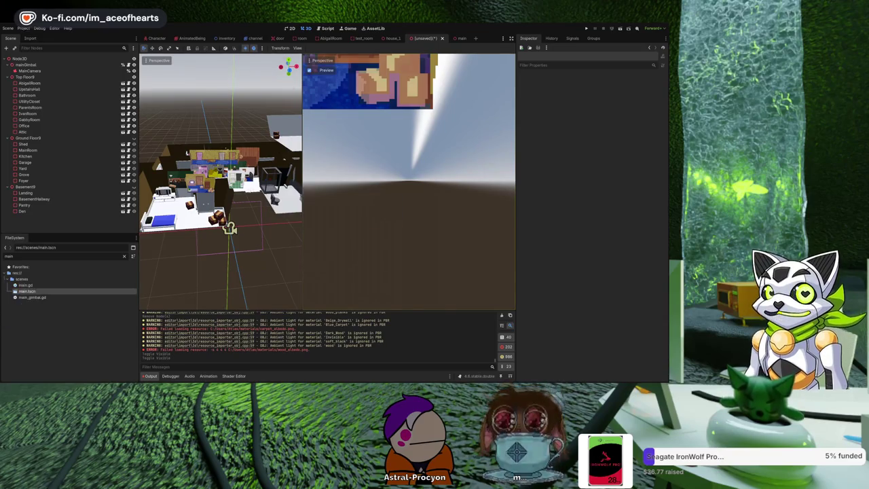
Step: Select every node from Den to Top Floor9 and delete them, keeping mainGimbal and MainCamera
{"action": "left_click", "coordinate": [63, 212]}
{"action": "left_click", "coordinate": [34, 77], "text": "shift"}
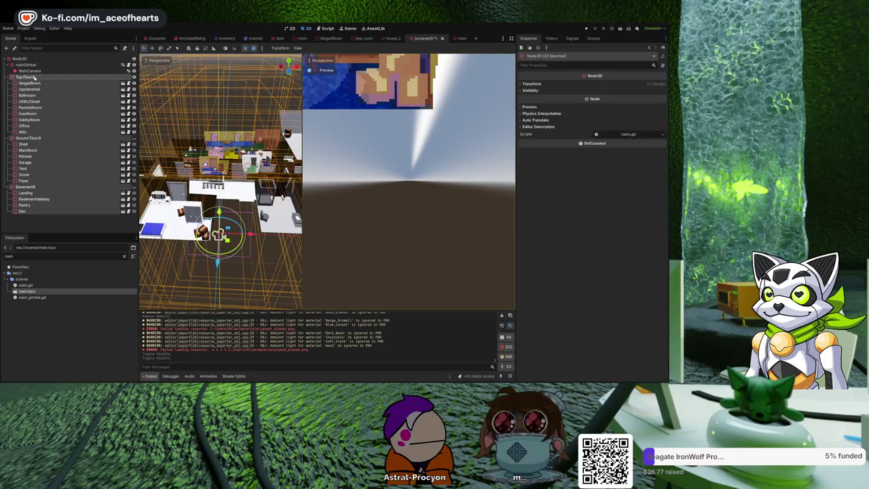
{"action": "key", "text": "Delete"}
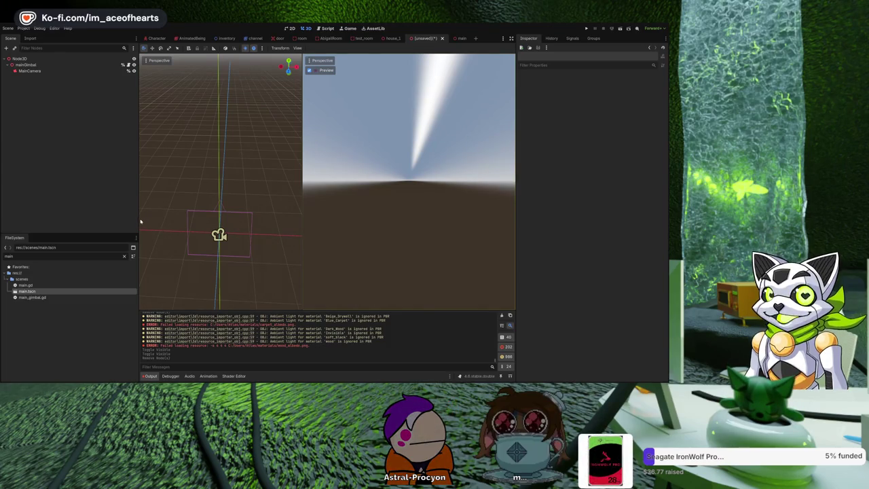
Step: Narrow the scene dock slightly and bring up ImportMenu.gd in the script editor
{"action": "left_click_drag", "start_coordinate": [141, 221], "coordinate": [124, 222]}
{"action": "left_click", "coordinate": [328, 28]}
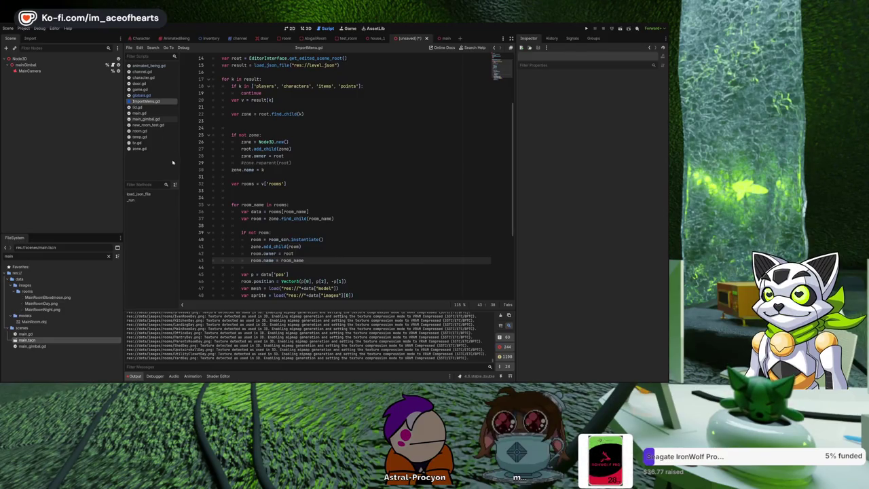
Step: Orbit and zoom the 3D view around the re-imported Top Floor9, Ground Floor9 and Basement9 house
{"action": "left_click", "coordinate": [306, 28]}
{"action": "mouse_move", "coordinate": [208, 177]}
{"action": "left_mouse_down"}
{"action": "mouse_move", "coordinate": [293, 128]}
{"action": "mouse_move", "coordinate": [197, 212]}
{"action": "mouse_move", "coordinate": [196, 194]}
{"action": "mouse_move", "coordinate": [262, 197]}
{"action": "mouse_move", "coordinate": [263, 212]}
{"action": "mouse_move", "coordinate": [261, 195]}
{"action": "mouse_move", "coordinate": [242, 191]}
{"action": "mouse_move", "coordinate": [239, 236]}
{"action": "mouse_move", "coordinate": [143, 197]}
{"action": "left_mouse_up"}
{"action": "scroll", "coordinate": [197, 212], "scroll_direction": "down", "scroll_amount": 2}
{"action": "scroll", "coordinate": [252, 190], "scroll_direction": "up", "scroll_amount": 5}
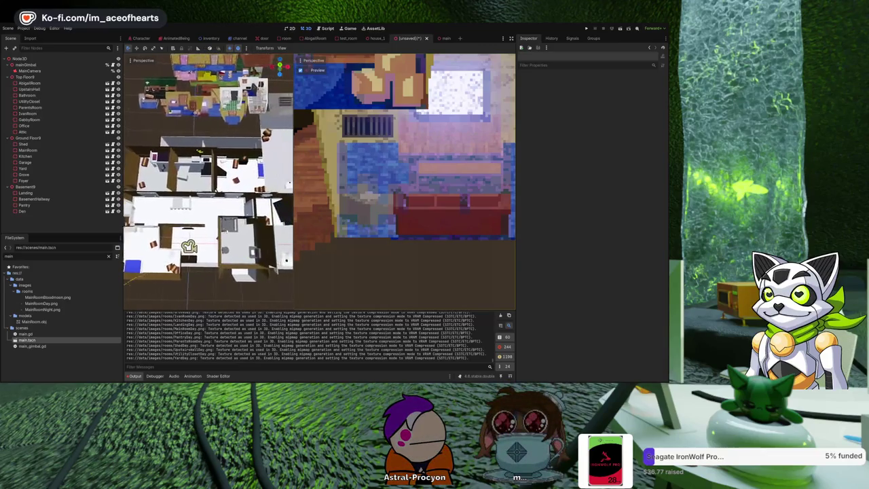
Step: Select the Bathroom and drag it along the X and Z axes to a new position
{"action": "left_click", "coordinate": [237, 239]}
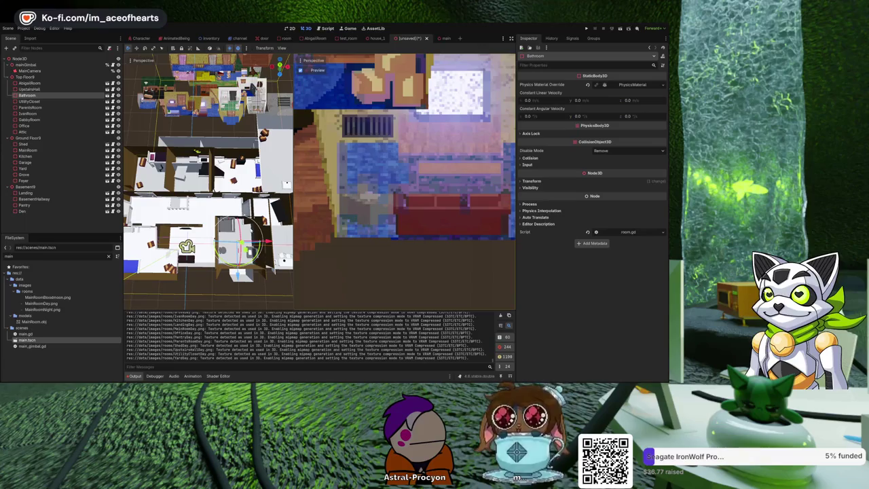
{"action": "mouse_move", "coordinate": [239, 244]}
{"action": "left_mouse_down"}
{"action": "mouse_move", "coordinate": [267, 242]}
{"action": "mouse_move", "coordinate": [258, 243]}
{"action": "left_mouse_up"}
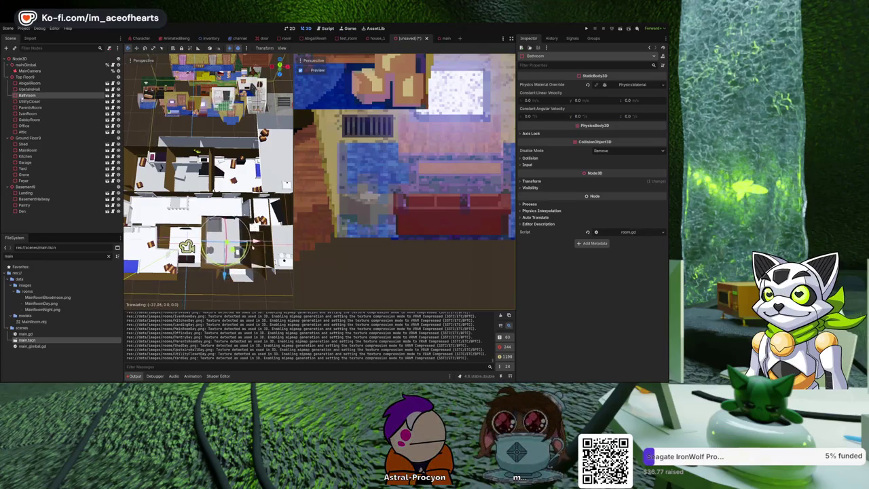
{"action": "left_click_drag", "start_coordinate": [183, 246], "coordinate": [173, 249]}
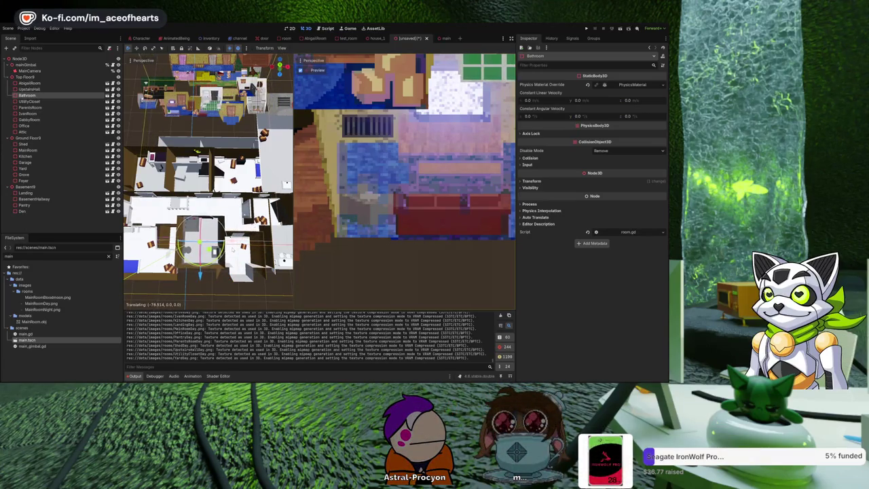
{"action": "left_click_drag", "start_coordinate": [200, 273], "coordinate": [201, 288]}
{"action": "left_click_drag", "start_coordinate": [204, 204], "coordinate": [242, 170]}
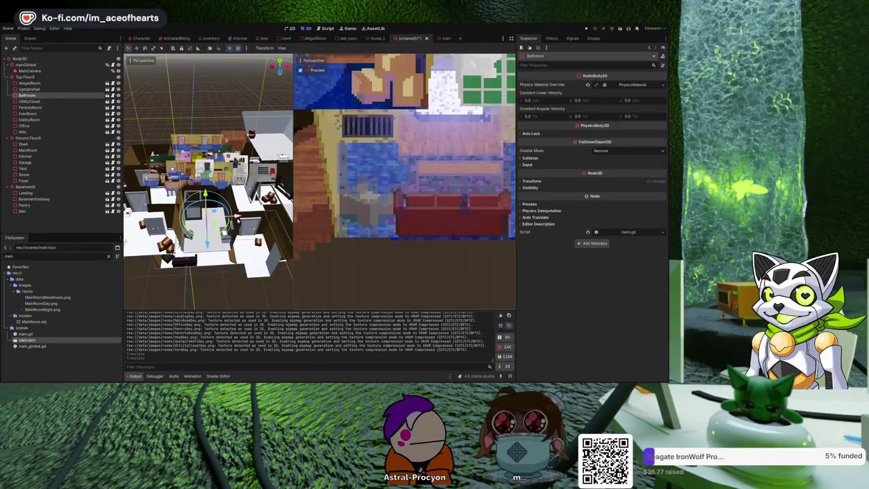
{"action": "mouse_move", "coordinate": [237, 216]}
{"action": "left_mouse_down"}
{"action": "mouse_move", "coordinate": [182, 244]}
{"action": "mouse_move", "coordinate": [182, 225]}
{"action": "mouse_move", "coordinate": [182, 272]}
{"action": "mouse_move", "coordinate": [184, 226]}
{"action": "mouse_move", "coordinate": [219, 170]}
{"action": "left_mouse_up"}
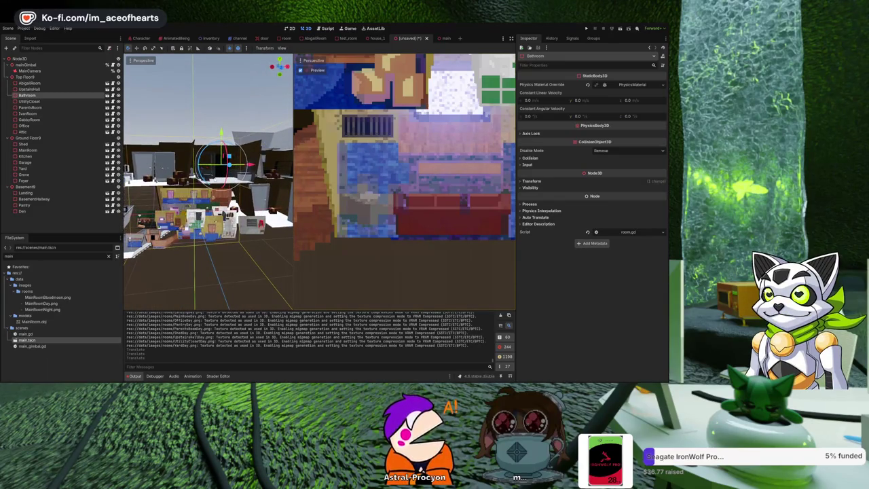
Step: Orbit to a top-down view centred on the Bathroom to check its placement
{"action": "mouse_move", "coordinate": [219, 171]}
{"action": "left_mouse_down"}
{"action": "mouse_move", "coordinate": [220, 234]}
{"action": "mouse_move", "coordinate": [240, 211]}
{"action": "mouse_move", "coordinate": [268, 200]}
{"action": "mouse_move", "coordinate": [195, 214]}
{"action": "mouse_move", "coordinate": [206, 231]}
{"action": "mouse_move", "coordinate": [180, 236]}
{"action": "mouse_move", "coordinate": [274, 224]}
{"action": "mouse_move", "coordinate": [231, 222]}
{"action": "left_mouse_up"}
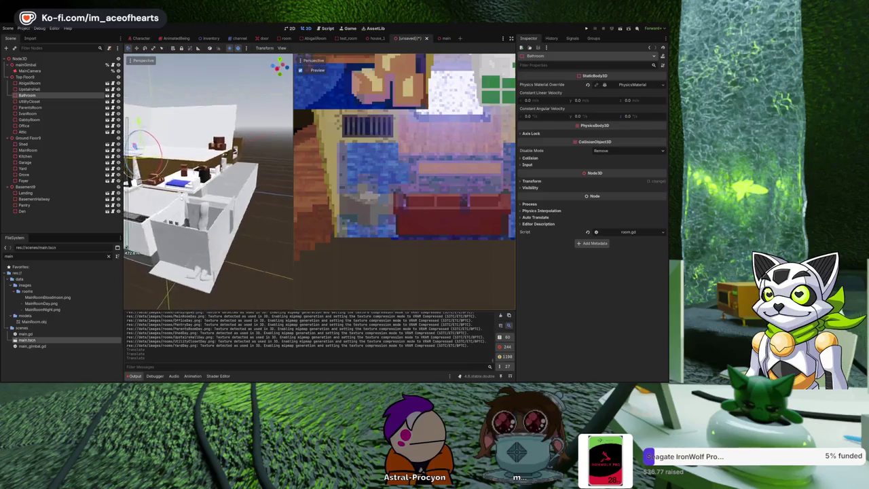
{"action": "left_click_drag", "start_coordinate": [184, 197], "coordinate": [188, 204]}
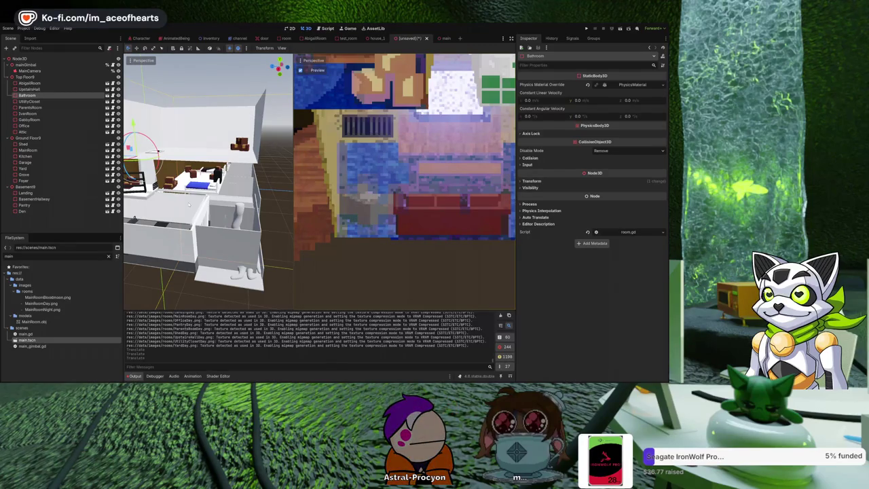
{"action": "mouse_move", "coordinate": [134, 219]}
{"action": "left_mouse_down"}
{"action": "mouse_move", "coordinate": [134, 88]}
{"action": "mouse_move", "coordinate": [141, 163]}
{"action": "mouse_move", "coordinate": [145, 102]}
{"action": "mouse_move", "coordinate": [149, 226]}
{"action": "mouse_move", "coordinate": [263, 257]}
{"action": "left_mouse_up"}
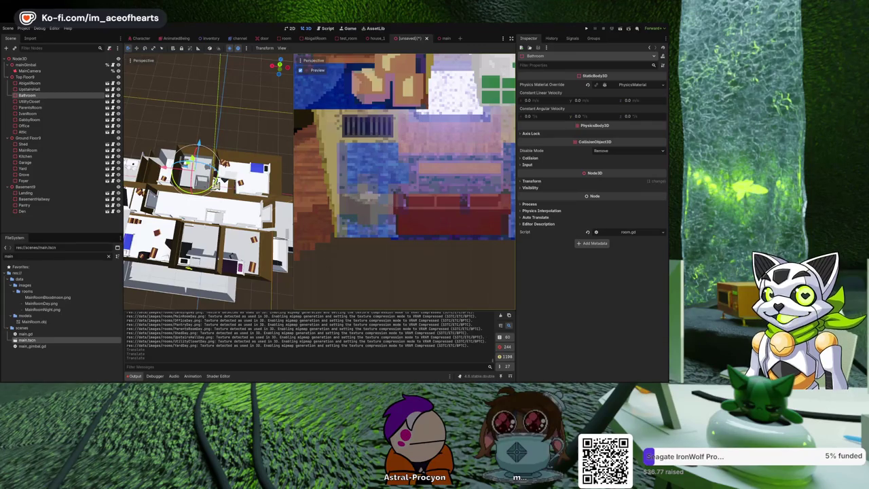
{"action": "left_click", "coordinate": [329, 32]}
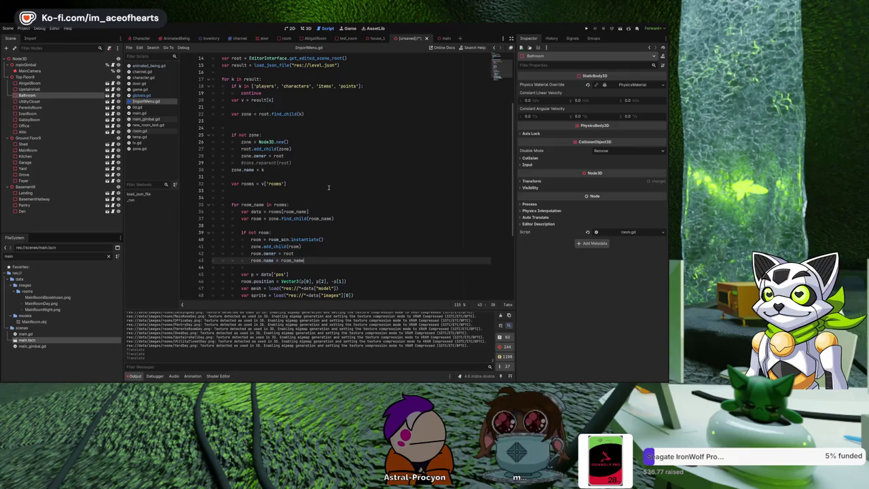
{"action": "scroll", "coordinate": [328, 188], "scroll_direction": "down", "scroll_amount": 2}
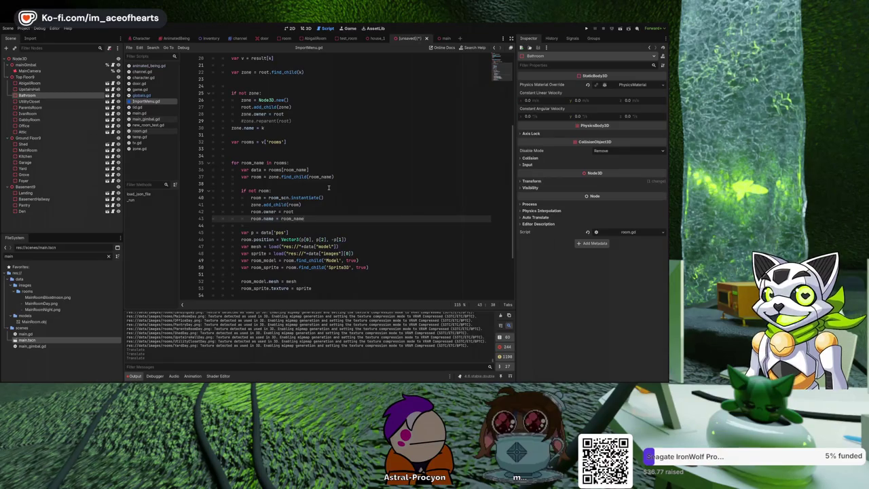
Step: In the 3D view, inspect the Top Floor9, Ground Floor9 and Basement9 groups, then go to ImportMenu.gd
{"action": "key", "text": "ctrl+F2"}
{"action": "left_click", "coordinate": [34, 77]}
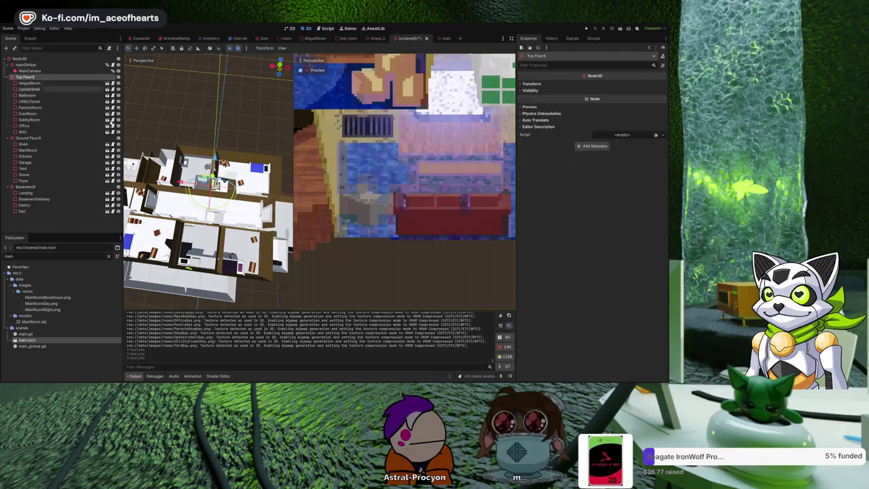
{"action": "left_click_drag", "start_coordinate": [177, 131], "coordinate": [74, 149]}
{"action": "left_click", "coordinate": [64, 138]}
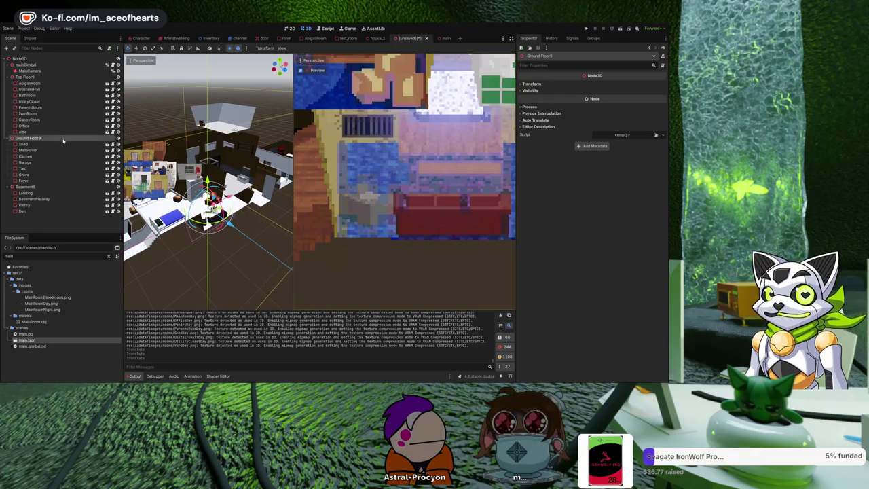
{"action": "left_click", "coordinate": [25, 187]}
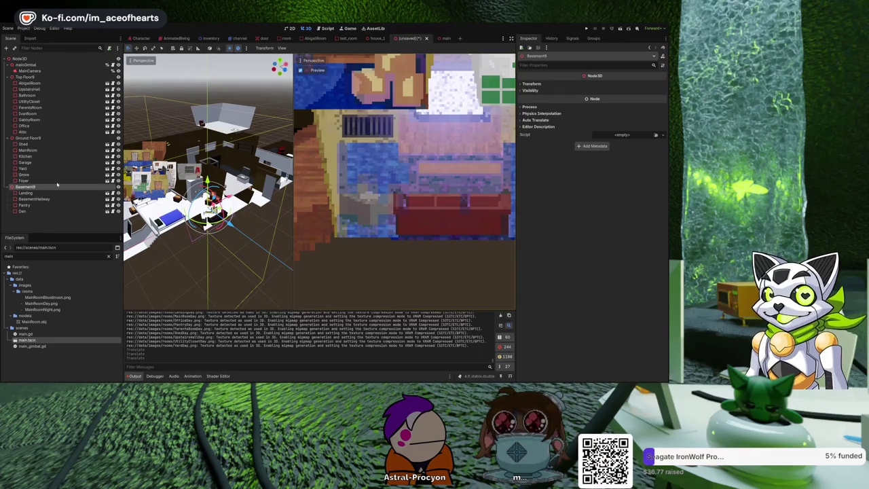
{"action": "left_click", "coordinate": [329, 30]}
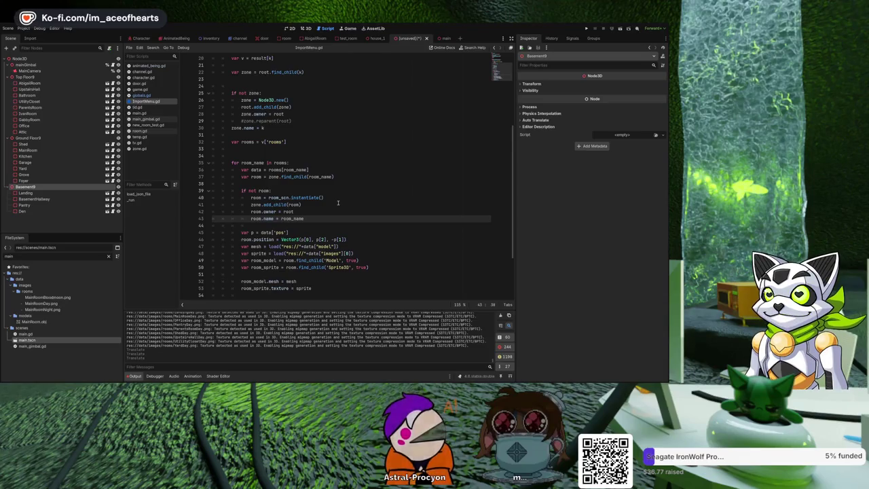
Step: Remove the minus before p[1] on line 46, then orbit around the house in 3D
{"action": "left_click", "coordinate": [334, 239]}
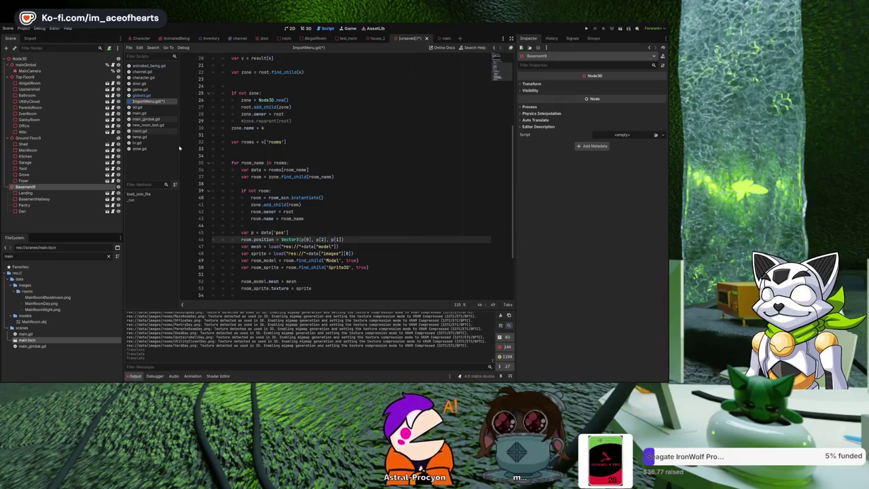
{"action": "left_click", "coordinate": [306, 29]}
{"action": "left_click_drag", "start_coordinate": [213, 161], "coordinate": [202, 205]}
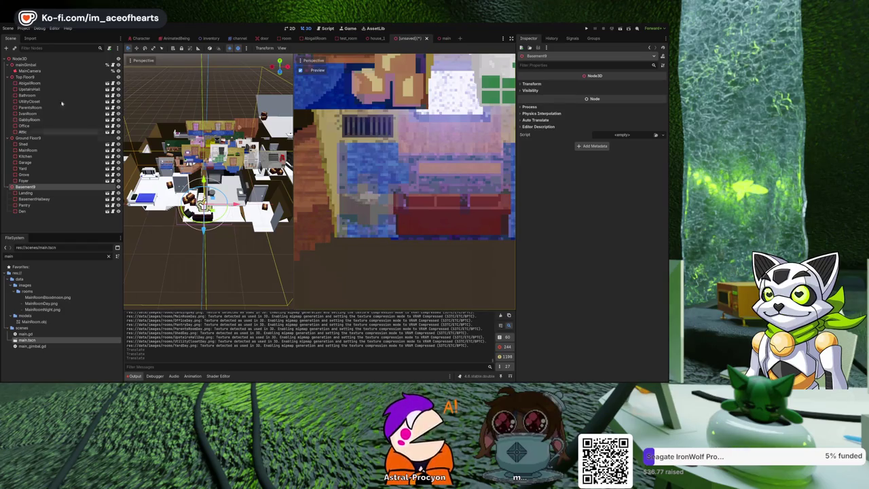
Step: Select all imported floors and rooms from Den to Top Floor9 and delete them
{"action": "left_click", "coordinate": [29, 212]}
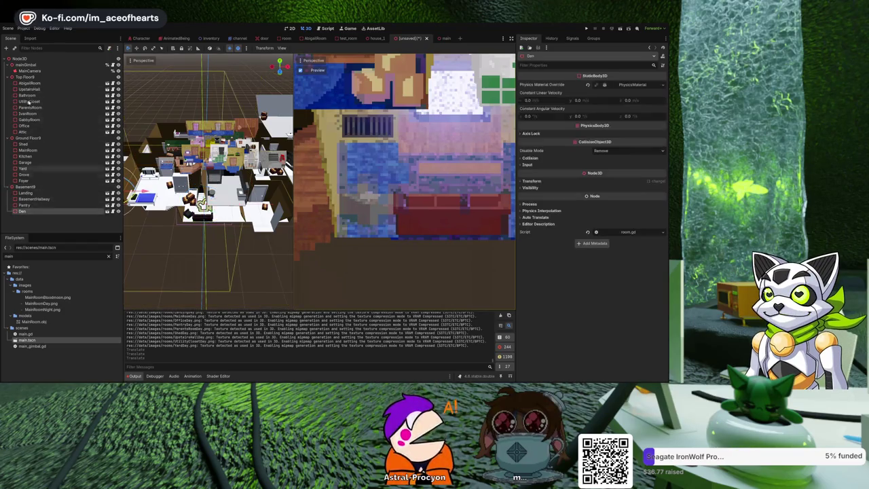
{"action": "left_click", "coordinate": [27, 77], "text": "shift"}
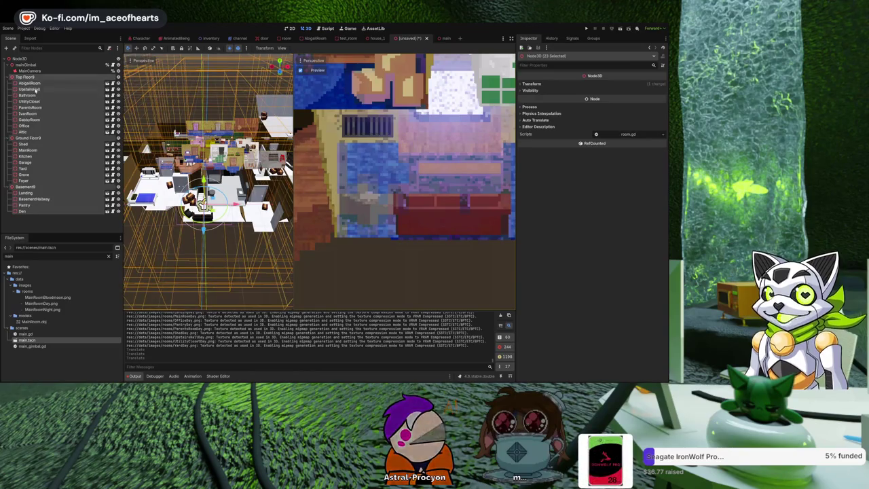
{"action": "key", "text": "Delete"}
Step: Re-run the import script with Ctrl+Shift+X and view the rebuilt house in 3D
{"action": "left_click", "coordinate": [322, 30]}
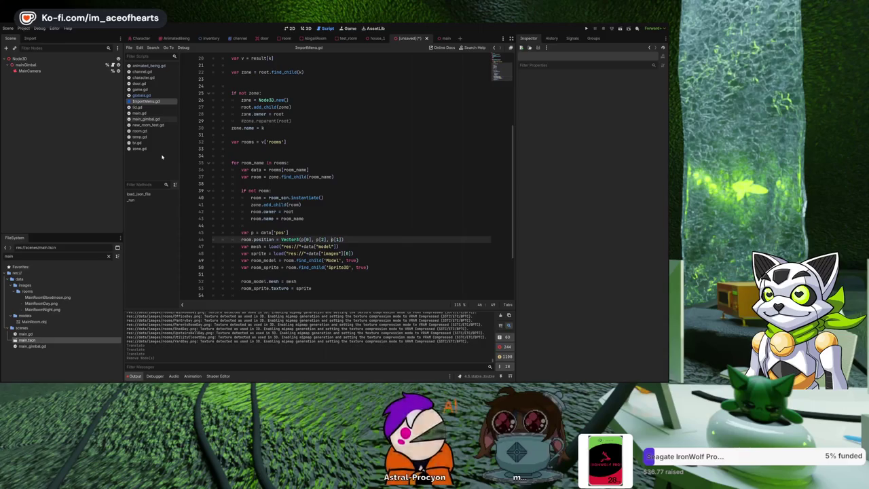
{"action": "key", "text": "ctrl+shift+x"}
{"action": "left_click", "coordinate": [307, 29]}
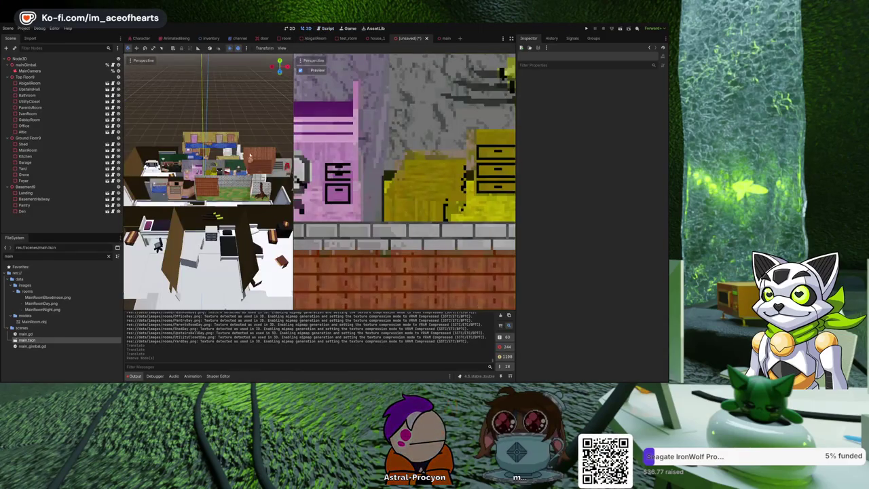
{"action": "left_click", "coordinate": [118, 77]}
{"action": "scroll", "coordinate": [196, 136], "scroll_direction": "up", "scroll_amount": 3}
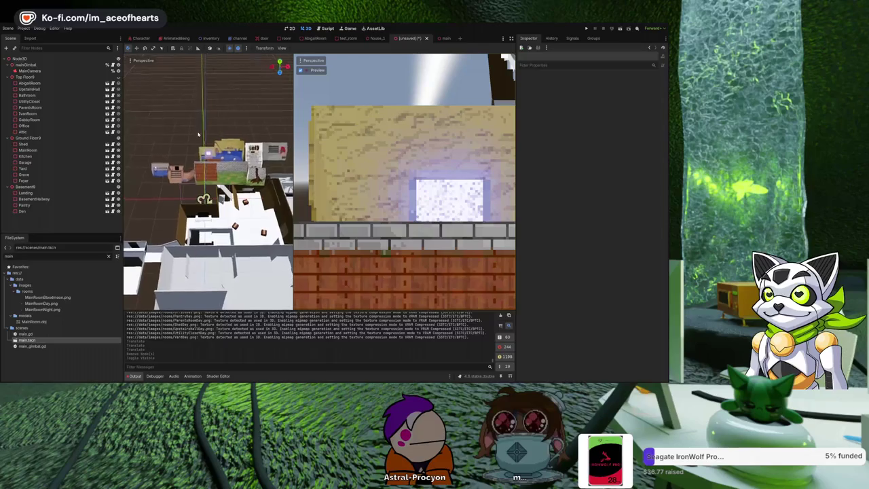
{"action": "scroll", "coordinate": [198, 142], "scroll_direction": "down", "scroll_amount": 3}
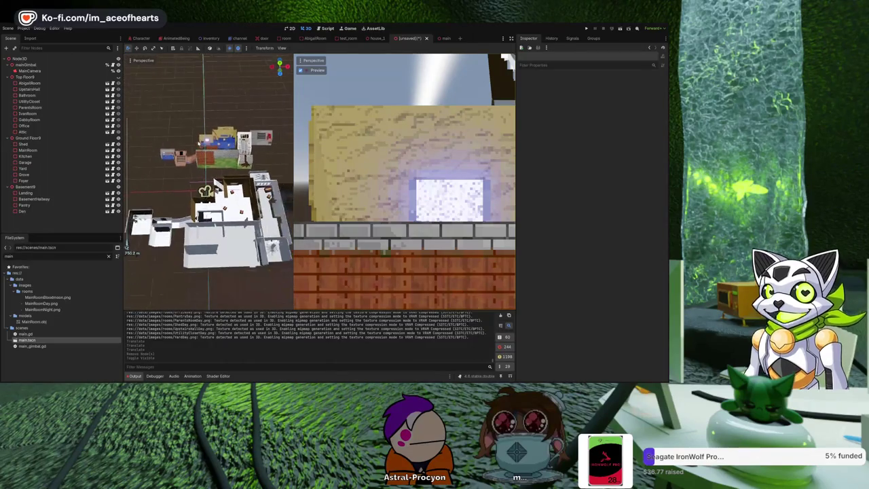
{"action": "scroll", "coordinate": [199, 132], "scroll_direction": "down", "scroll_amount": 3}
{"action": "left_click_drag", "start_coordinate": [199, 126], "coordinate": [196, 154]}
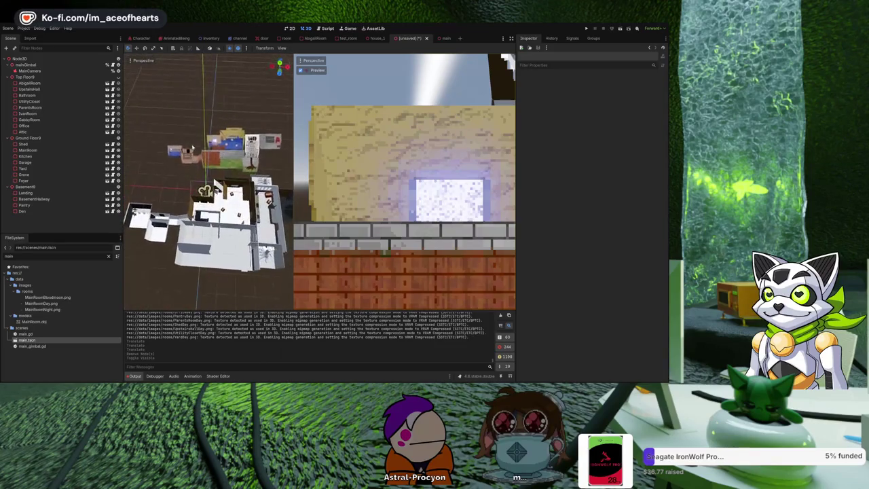
{"action": "left_click_drag", "start_coordinate": [203, 166], "coordinate": [210, 173]}
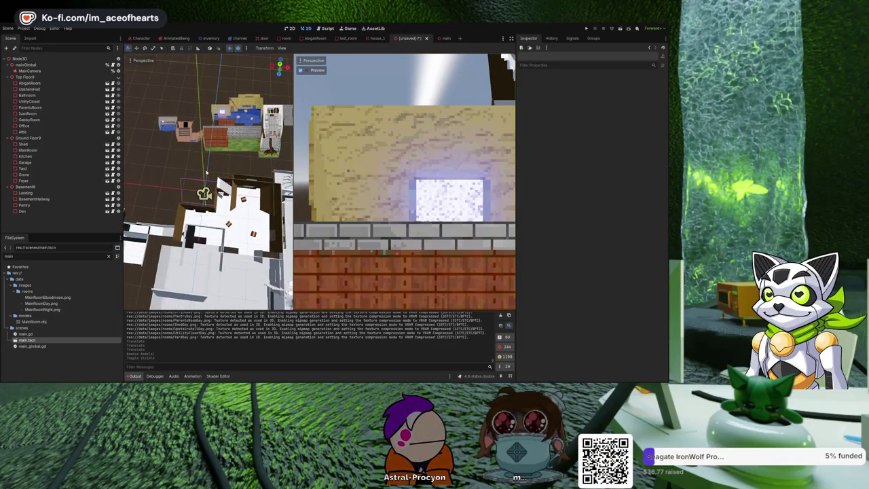
{"action": "left_click", "coordinate": [118, 77]}
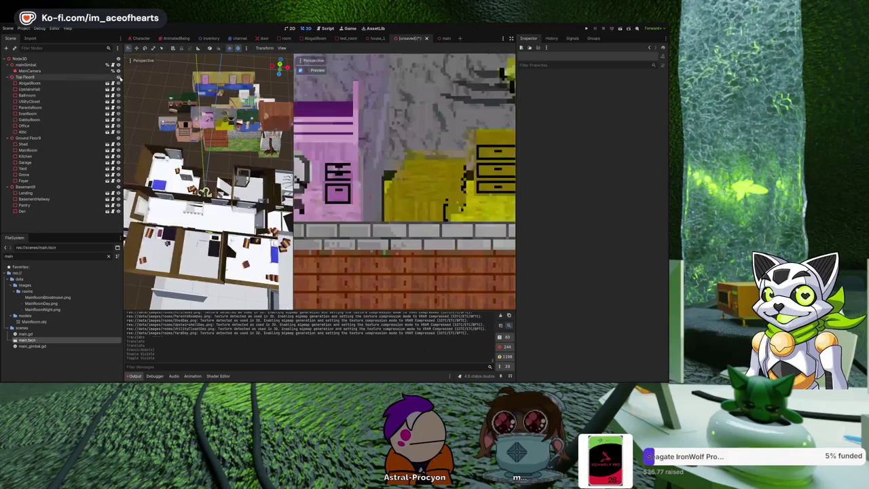
{"action": "mouse_move", "coordinate": [210, 173]}
{"action": "left_mouse_down"}
{"action": "mouse_move", "coordinate": [237, 149]}
{"action": "mouse_move", "coordinate": [219, 125]}
{"action": "mouse_move", "coordinate": [234, 165]}
{"action": "mouse_move", "coordinate": [250, 122]}
{"action": "mouse_move", "coordinate": [228, 123]}
{"action": "mouse_move", "coordinate": [206, 148]}
{"action": "left_mouse_up"}
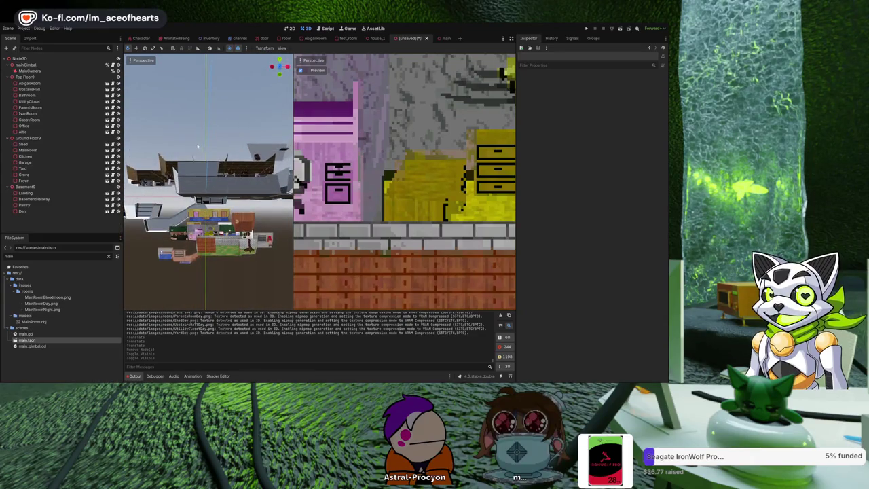
Step: Delete the 23 imported nodes, AbigailRoom through Den, and return to the import script
{"action": "left_click", "coordinate": [85, 212]}
{"action": "left_click", "coordinate": [55, 84], "text": "shift"}
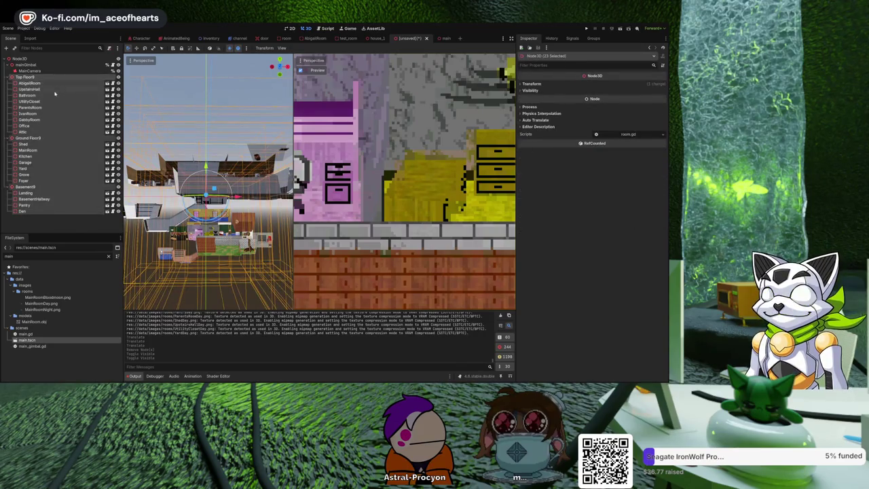
{"action": "key", "text": "Delete"}
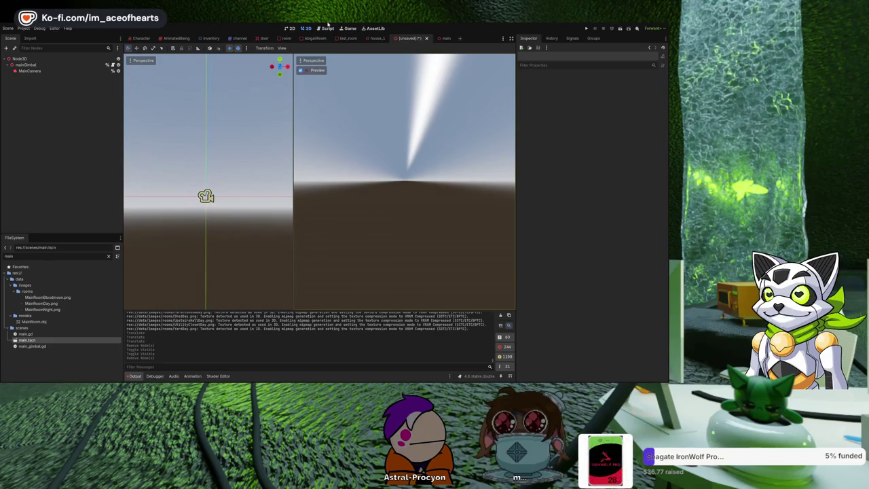
{"action": "left_click", "coordinate": [327, 28]}
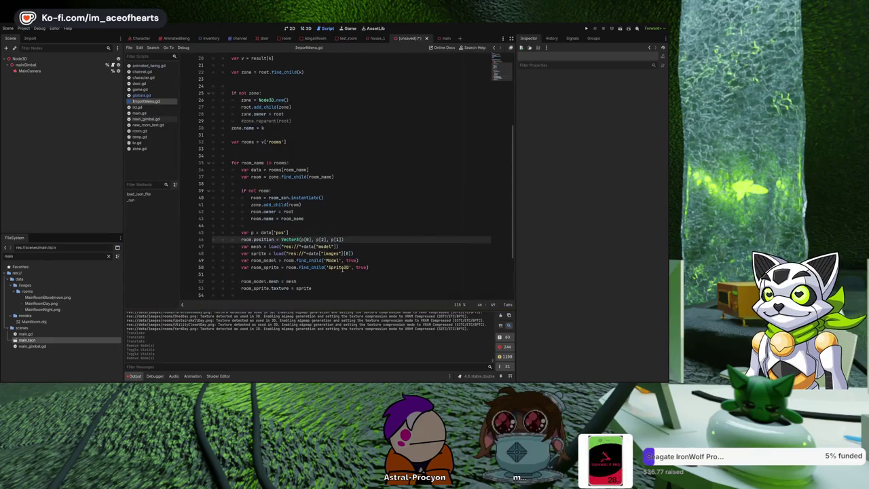
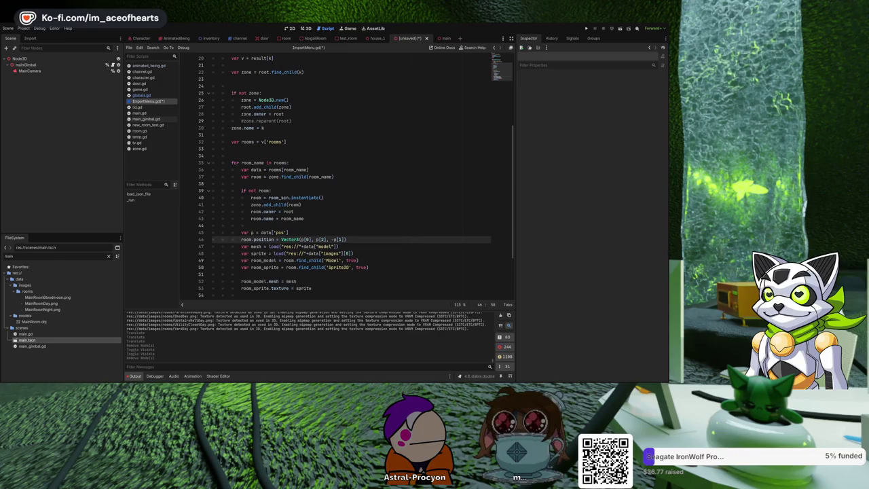
Step: Run ImportMenu.gd to generate the floor and room nodes, and view them in 3D
{"action": "left_click", "coordinate": [543, 381]}
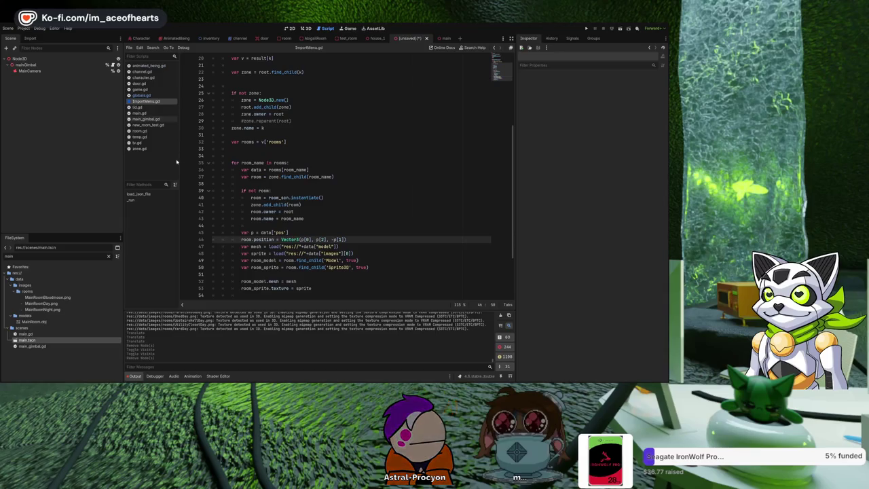
{"action": "key", "text": "ctrl+shift+x"}
{"action": "left_click", "coordinate": [309, 30]}
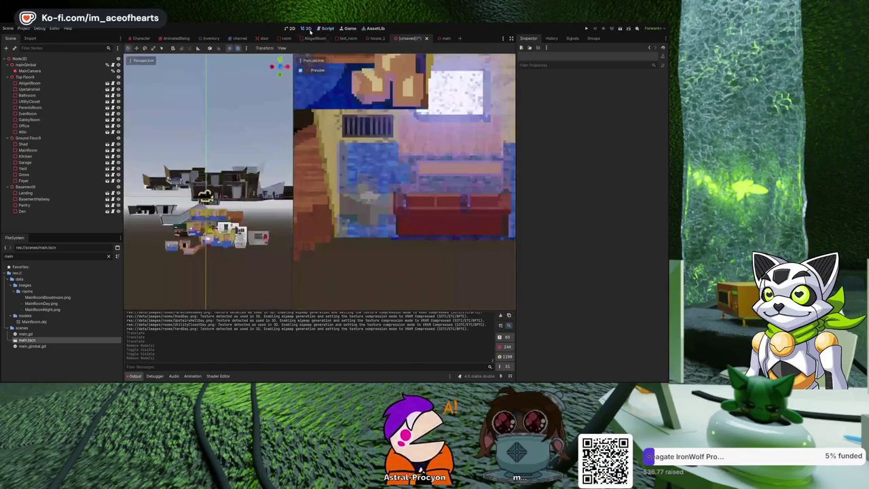
Step: Undo the last two edits so the Top Floor10 node and hidden rooms return
{"action": "scroll", "coordinate": [207, 183], "scroll_direction": "up", "scroll_amount": 3}
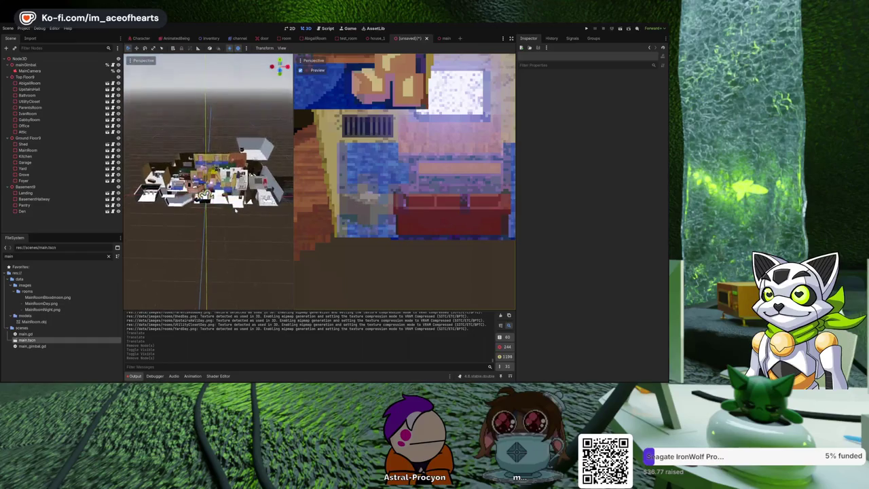
{"action": "scroll", "coordinate": [203, 197], "scroll_direction": "up", "scroll_amount": 5}
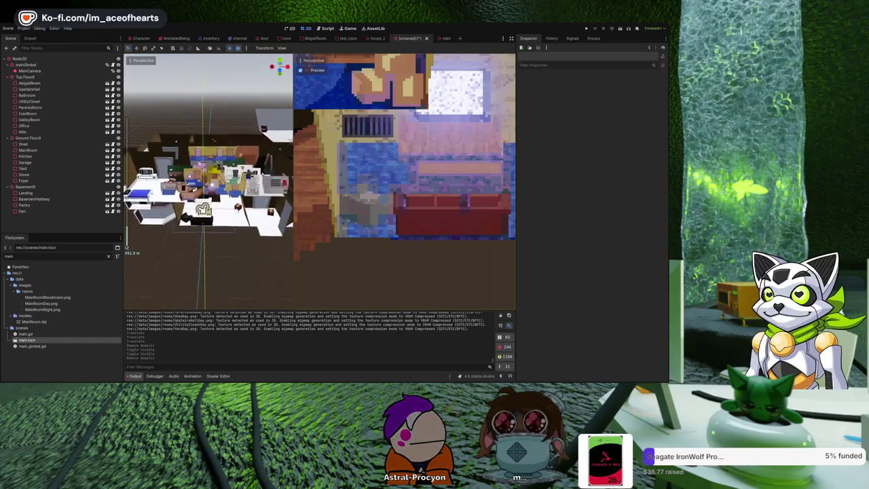
{"action": "scroll", "coordinate": [203, 197], "scroll_direction": "up", "scroll_amount": 3}
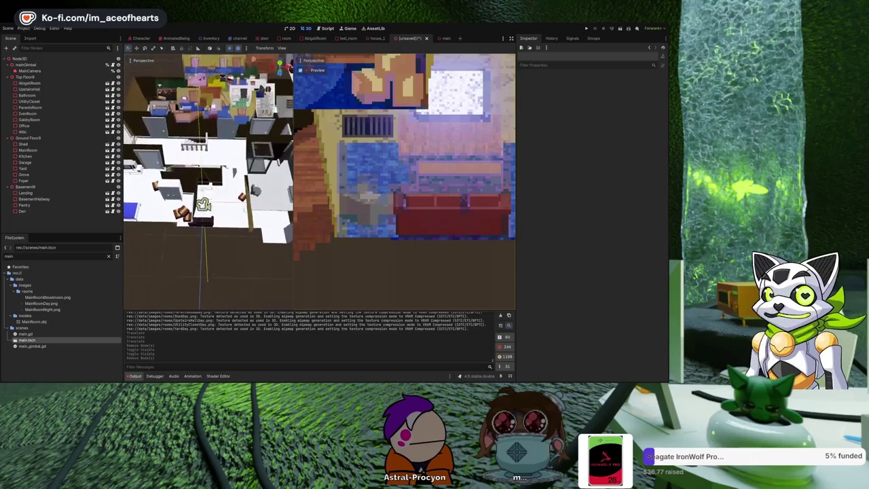
{"action": "left_click_drag", "start_coordinate": [241, 204], "coordinate": [241, 156]}
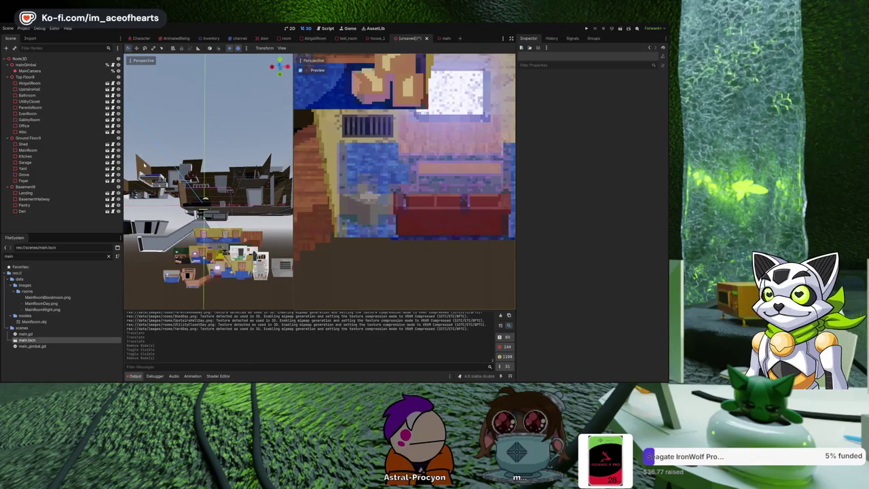
{"action": "key", "text": "ctrl+z"}
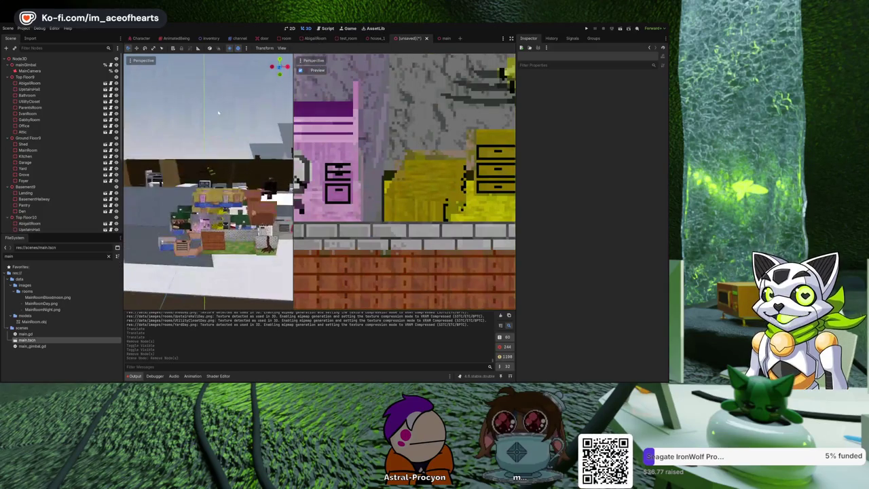
{"action": "key", "text": "ctrl+z"}
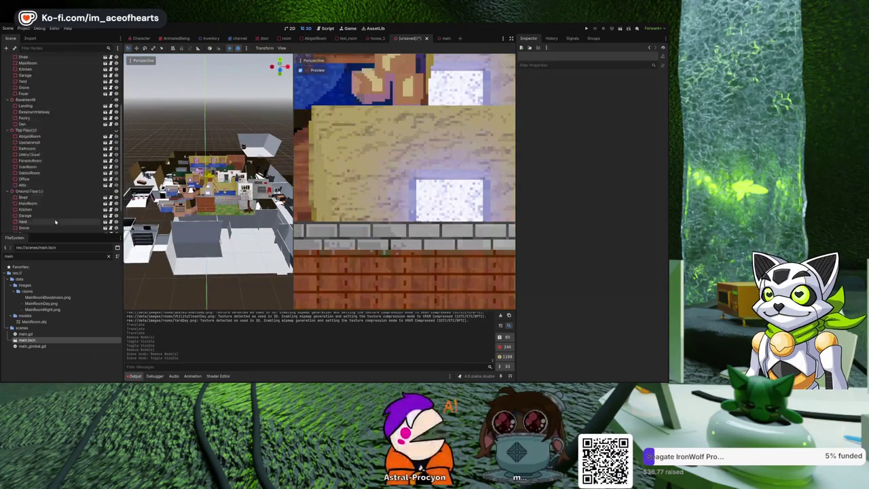
Step: Delete all 48 generated floor and room nodes from the main scene
{"action": "left_click", "coordinate": [61, 211]}
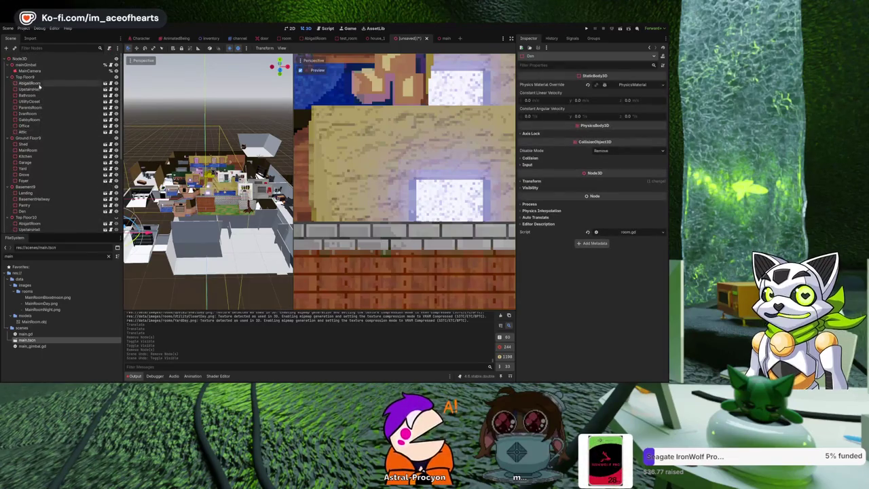
{"action": "left_click", "coordinate": [40, 87], "text": "shift"}
{"action": "key", "text": "Delete"}
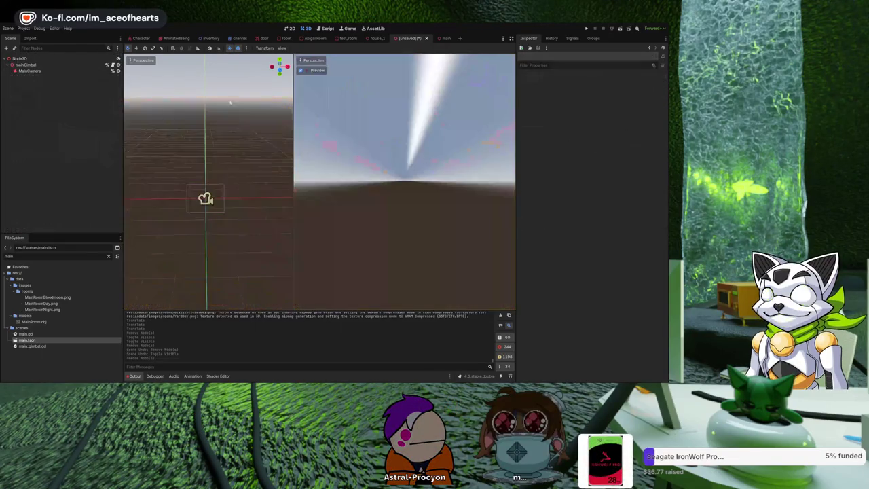
{"action": "left_click", "coordinate": [388, 38]}
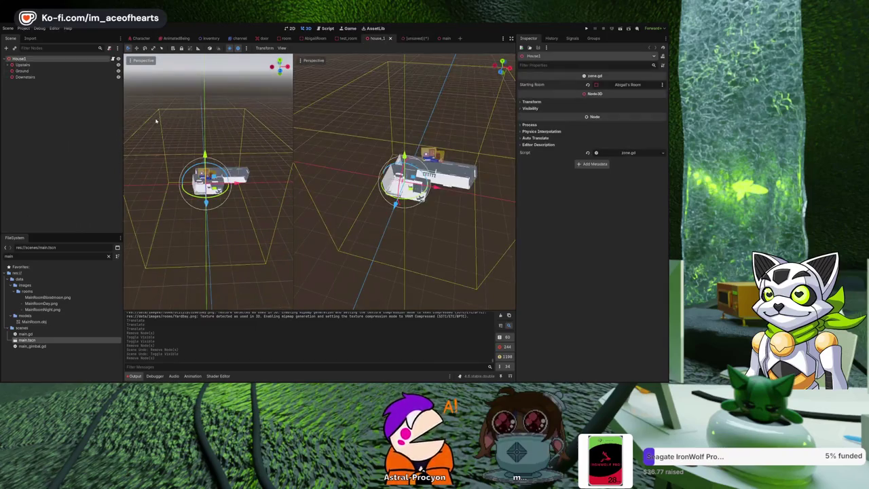
Step: Add a new Node3D child under House1 in the house_1 scene
{"action": "left_click", "coordinate": [58, 100]}
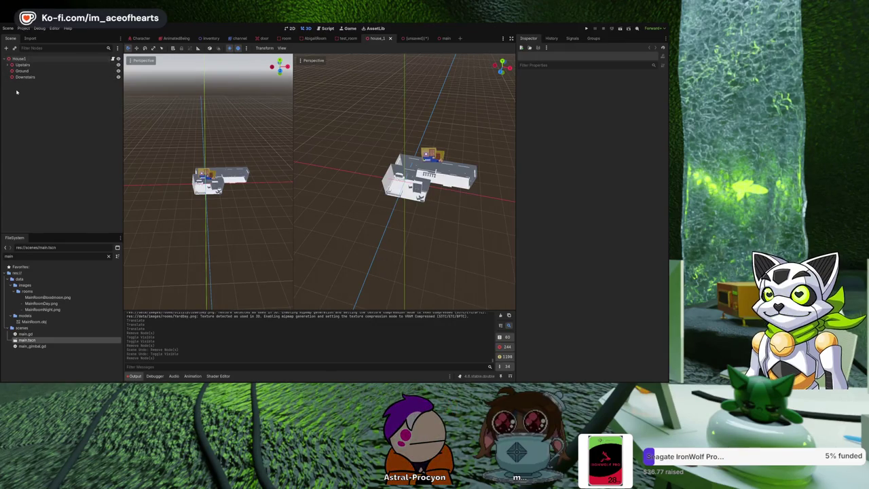
{"action": "scroll", "coordinate": [219, 140], "scroll_direction": "up", "scroll_amount": 5}
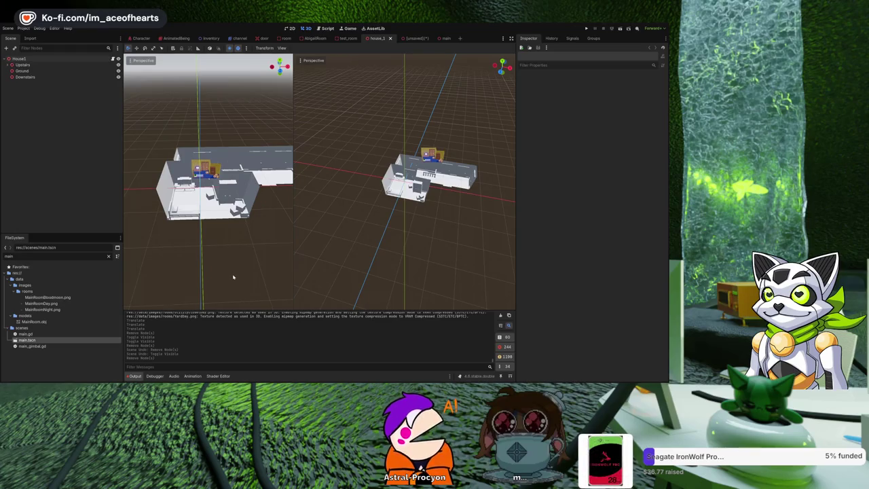
{"action": "key", "text": "ctrl+a"}
{"action": "key", "text": "Return"}
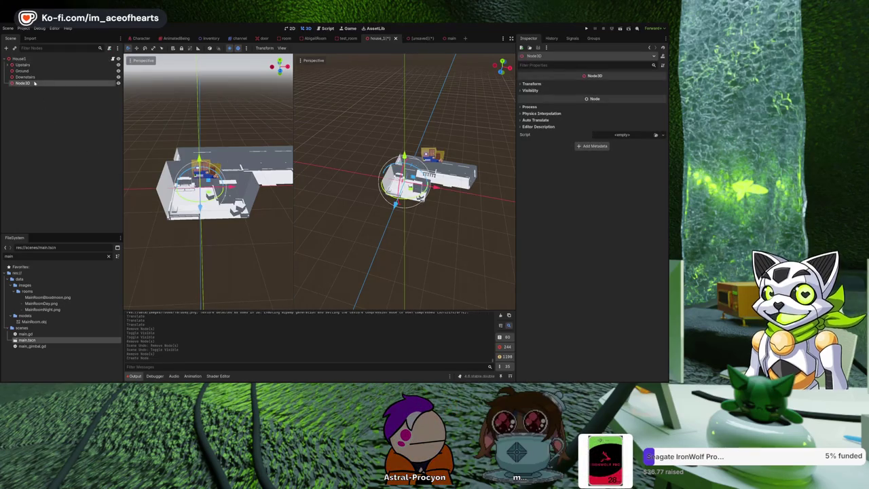
Step: Move Upstairs, Ground and Downstairs under the Node3D and hide that group
{"action": "left_click", "coordinate": [26, 77]}
{"action": "left_click", "coordinate": [31, 66], "text": "shift"}
{"action": "left_click_drag", "start_coordinate": [28, 70], "coordinate": [22, 83]}
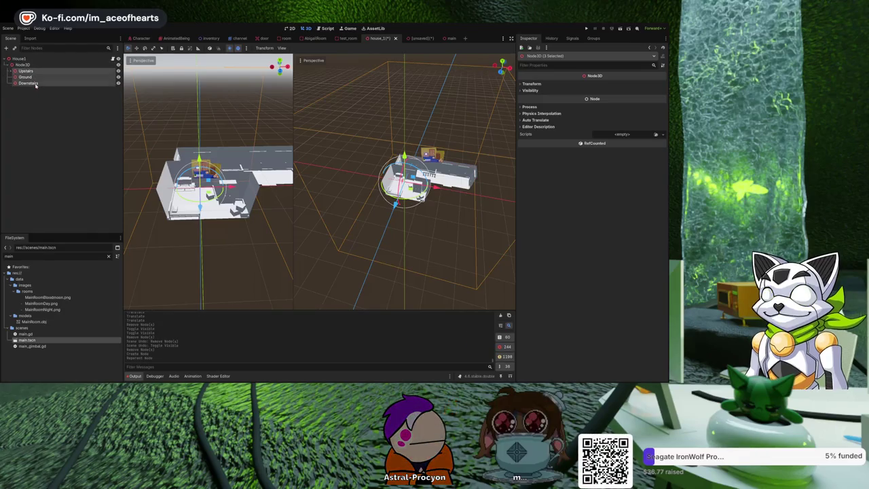
{"action": "left_click", "coordinate": [118, 64]}
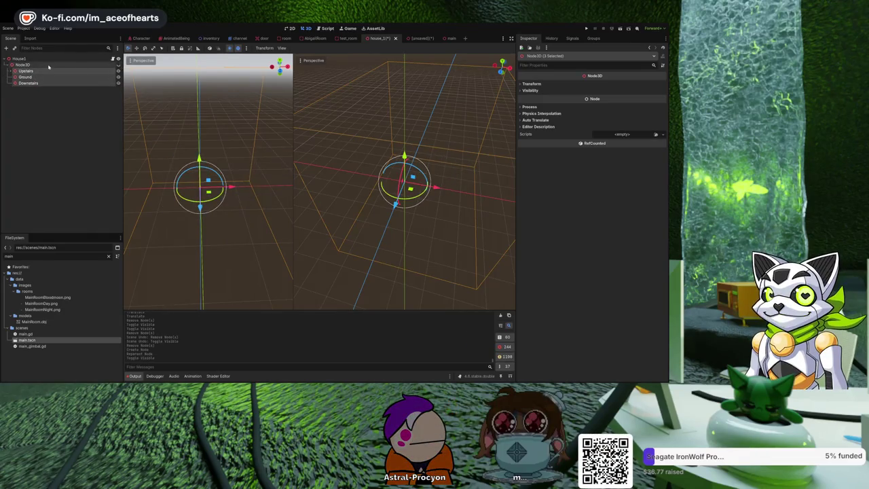
{"action": "left_click", "coordinate": [34, 116]}
{"action": "left_click", "coordinate": [19, 59]}
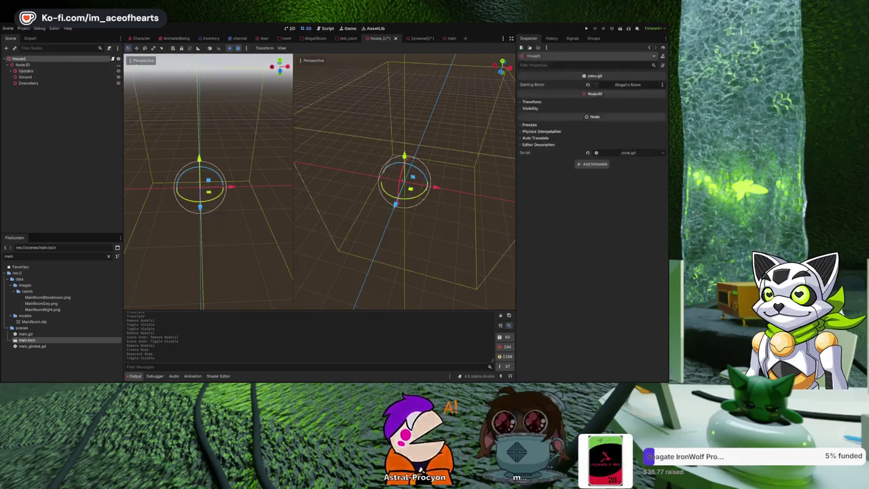
{"action": "left_click", "coordinate": [327, 29]}
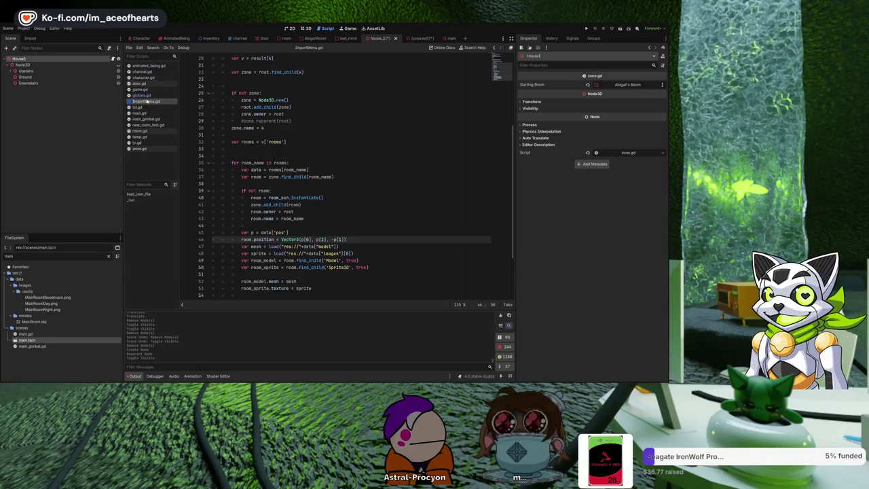
Step: Run the import script to generate Top Floor2, Ground Floor2 and Basement2 in house_1
{"action": "key", "text": "ctrl+shift+x"}
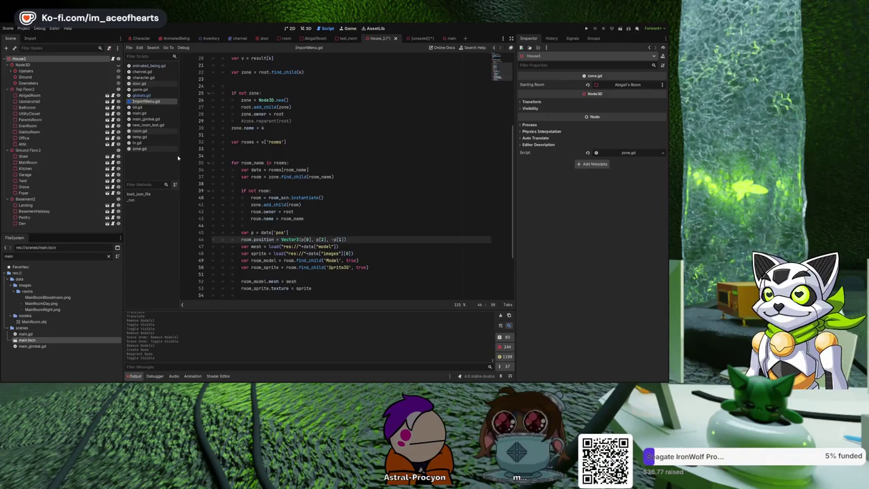
{"action": "left_click", "coordinate": [307, 28]}
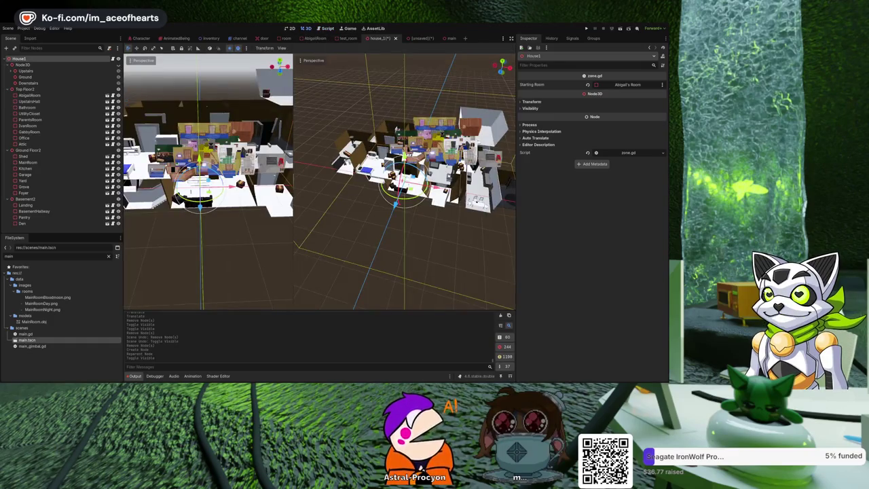
{"action": "scroll", "coordinate": [214, 123], "scroll_direction": "up", "scroll_amount": 5}
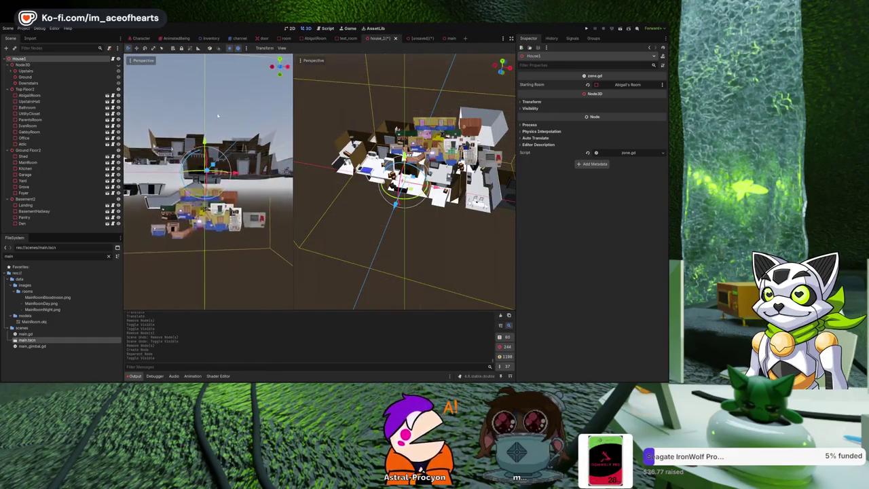
{"action": "scroll", "coordinate": [219, 134], "scroll_direction": "up", "scroll_amount": 4}
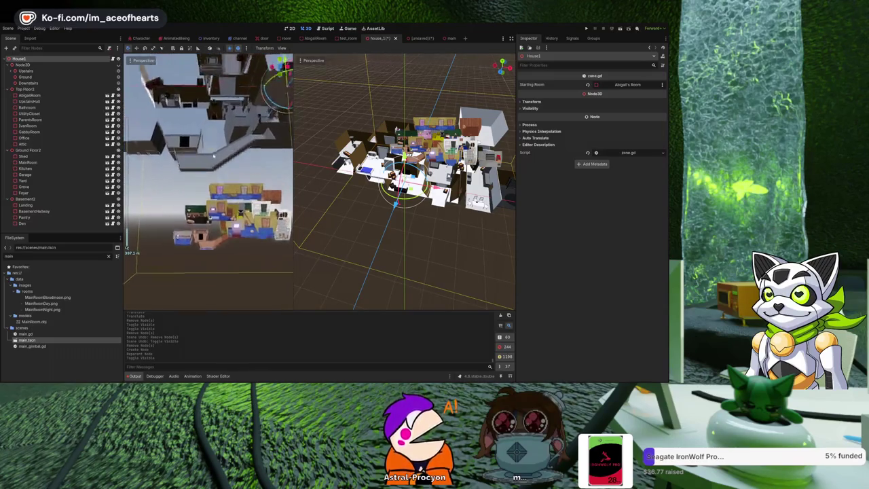
Step: Shift the Landing room slightly along X and lower it along Y
{"action": "left_click", "coordinate": [219, 134]}
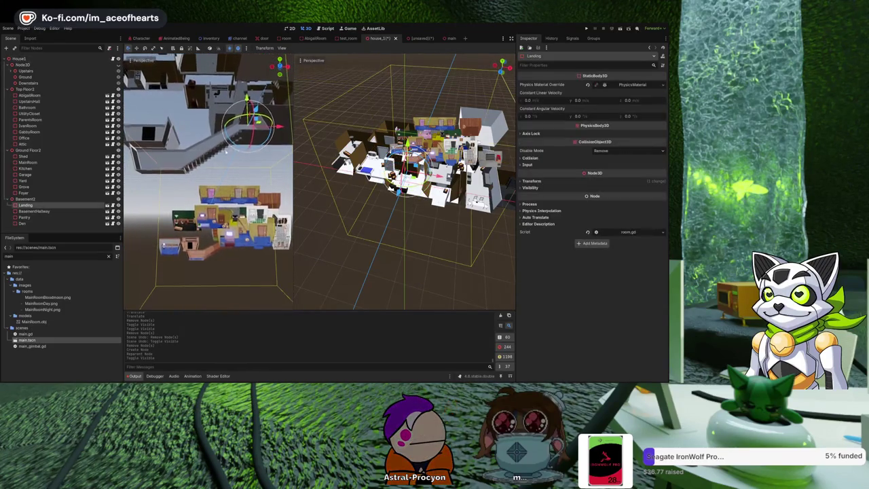
{"action": "scroll", "coordinate": [188, 198], "scroll_direction": "down", "scroll_amount": 2}
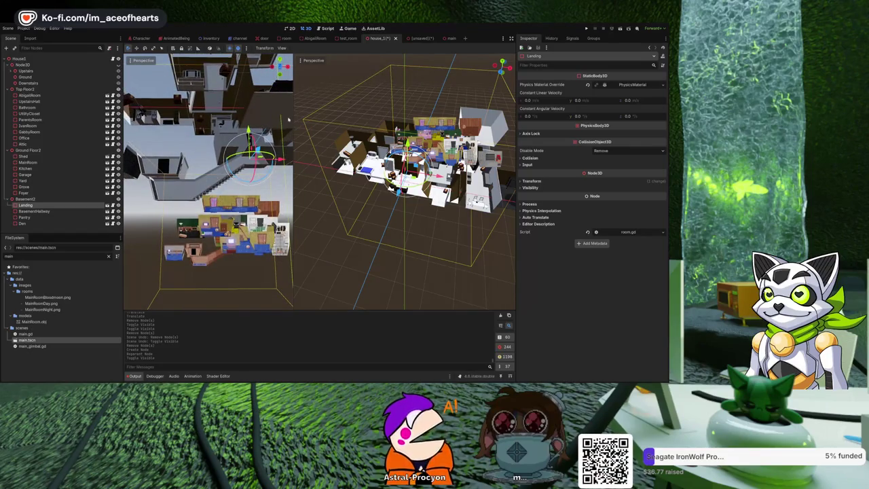
{"action": "mouse_move", "coordinate": [279, 159]}
{"action": "left_mouse_down"}
{"action": "mouse_move", "coordinate": [305, 151]}
{"action": "mouse_move", "coordinate": [272, 114]}
{"action": "mouse_move", "coordinate": [245, 136]}
{"action": "mouse_move", "coordinate": [282, 159]}
{"action": "left_mouse_up"}
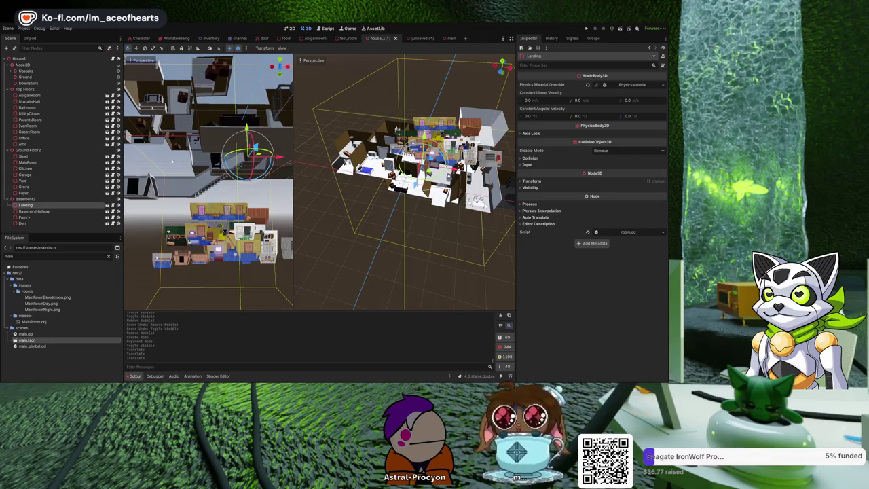
{"action": "left_click_drag", "start_coordinate": [173, 161], "coordinate": [233, 151]}
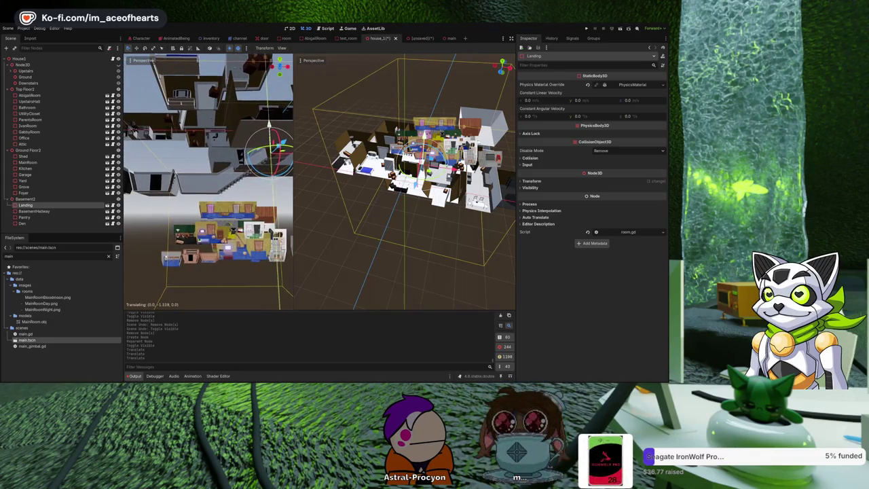
{"action": "left_click_drag", "start_coordinate": [269, 125], "coordinate": [269, 127]}
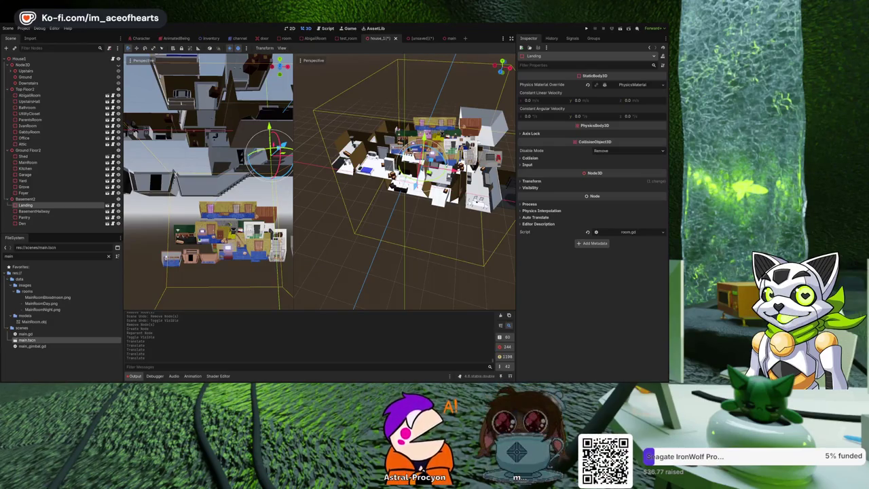
{"action": "scroll", "coordinate": [208, 181], "scroll_direction": "down", "scroll_amount": 5}
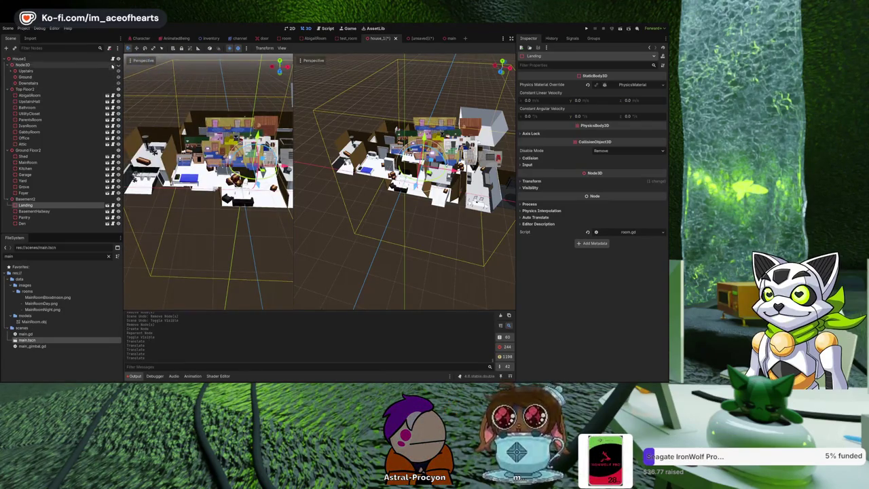
Step: Collapse Node3D and hide the Top Floor2 rooms to expose the ground floor
{"action": "left_click", "coordinate": [13, 66]}
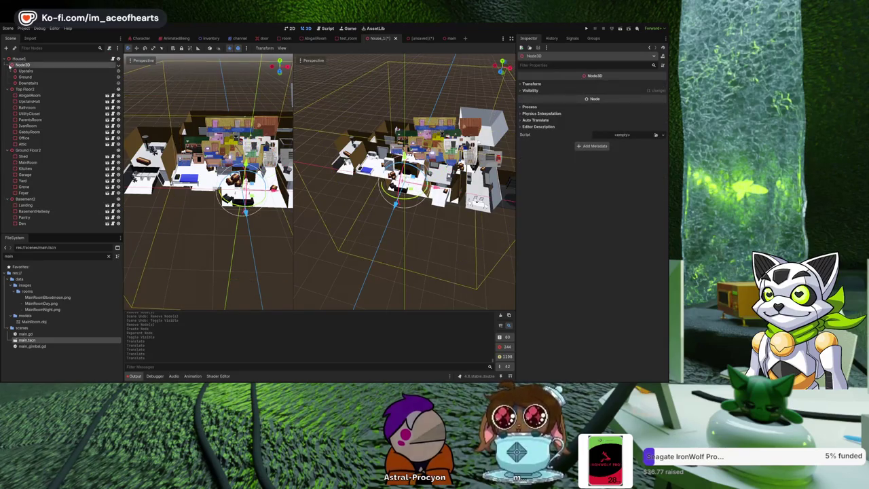
{"action": "left_click", "coordinate": [118, 71]}
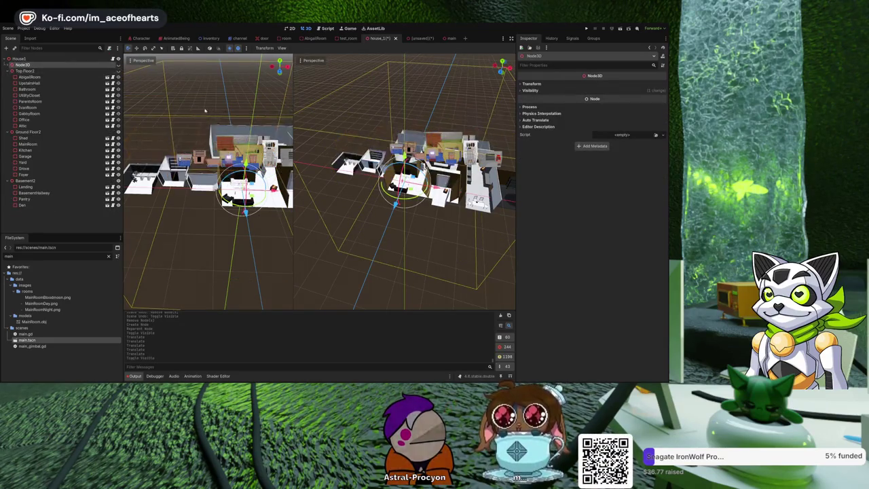
{"action": "scroll", "coordinate": [202, 133], "scroll_direction": "up", "scroll_amount": 3}
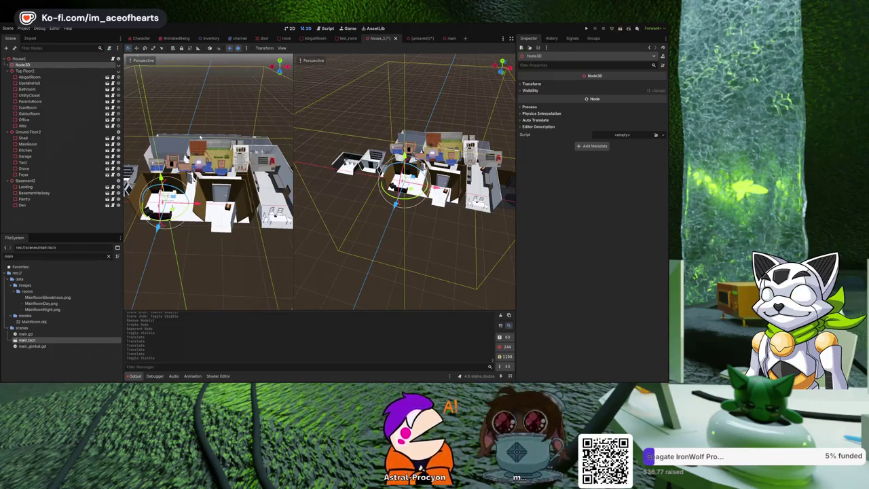
{"action": "scroll", "coordinate": [251, 134], "scroll_direction": "down", "scroll_amount": 3}
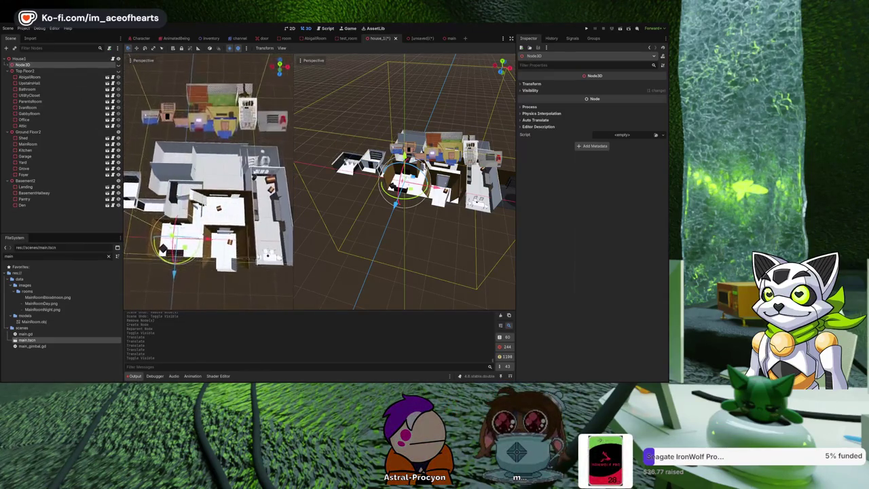
{"action": "left_click_drag", "start_coordinate": [204, 204], "coordinate": [163, 211]}
Step: Move the Shed room along Z and then slide it along X into place
{"action": "left_click", "coordinate": [23, 138]}
{"action": "scroll", "coordinate": [208, 182], "scroll_direction": "up", "scroll_amount": 5}
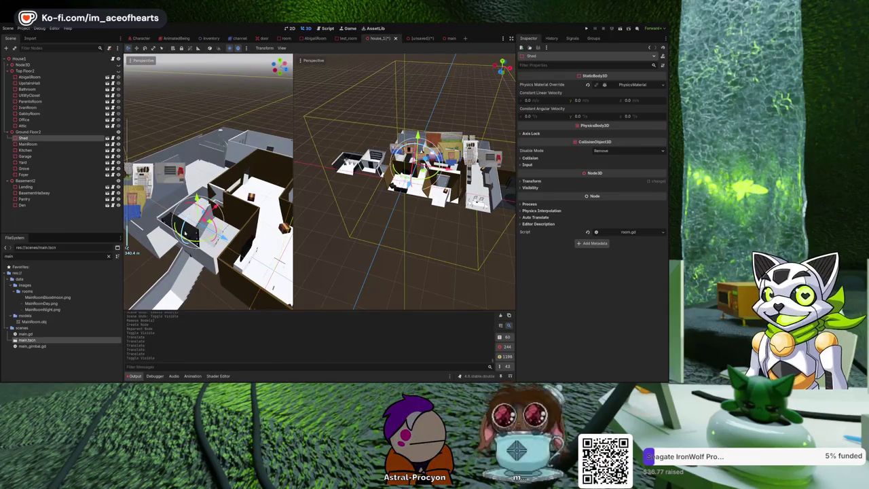
{"action": "left_click_drag", "start_coordinate": [204, 204], "coordinate": [225, 201]}
{"action": "mouse_move", "coordinate": [252, 235]}
{"action": "left_mouse_down"}
{"action": "mouse_move", "coordinate": [201, 207]}
{"action": "mouse_move", "coordinate": [241, 190]}
{"action": "mouse_move", "coordinate": [225, 217]}
{"action": "left_mouse_up"}
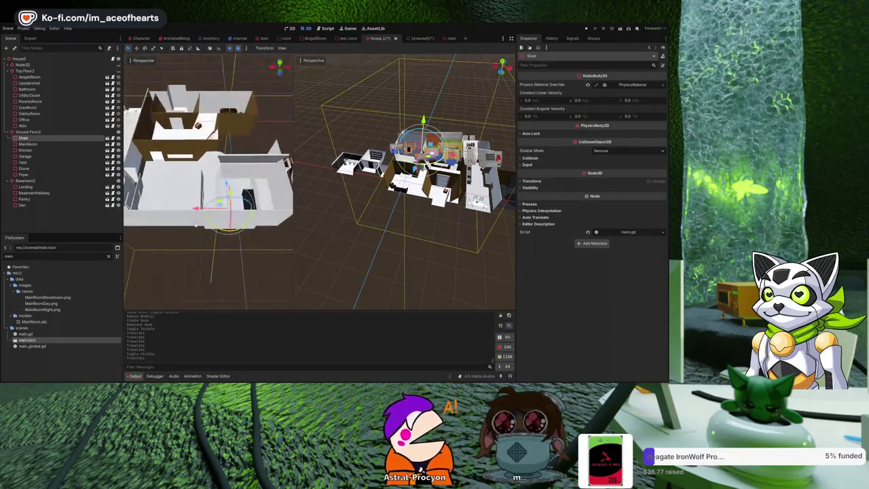
{"action": "scroll", "coordinate": [154, 214], "scroll_direction": "up", "scroll_amount": 3}
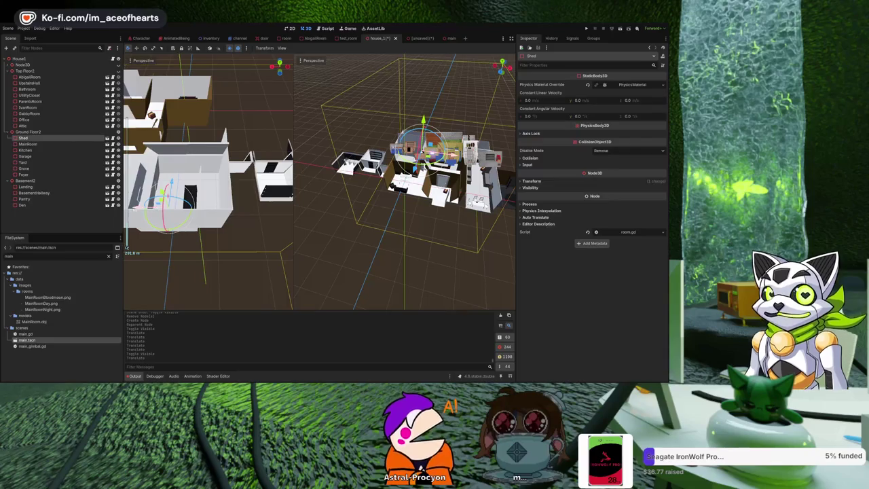
{"action": "mouse_move", "coordinate": [170, 215]}
{"action": "left_mouse_down"}
{"action": "mouse_move", "coordinate": [199, 216]}
{"action": "mouse_move", "coordinate": [240, 186]}
{"action": "left_mouse_up"}
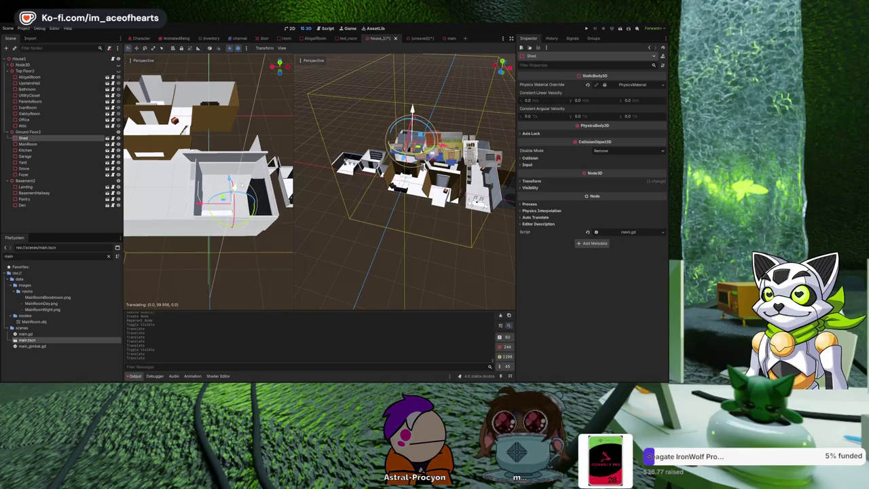
Step: Check the Shed's new position from several angles, then select the Foyer room
{"action": "scroll", "coordinate": [231, 212], "scroll_direction": "up", "scroll_amount": 3}
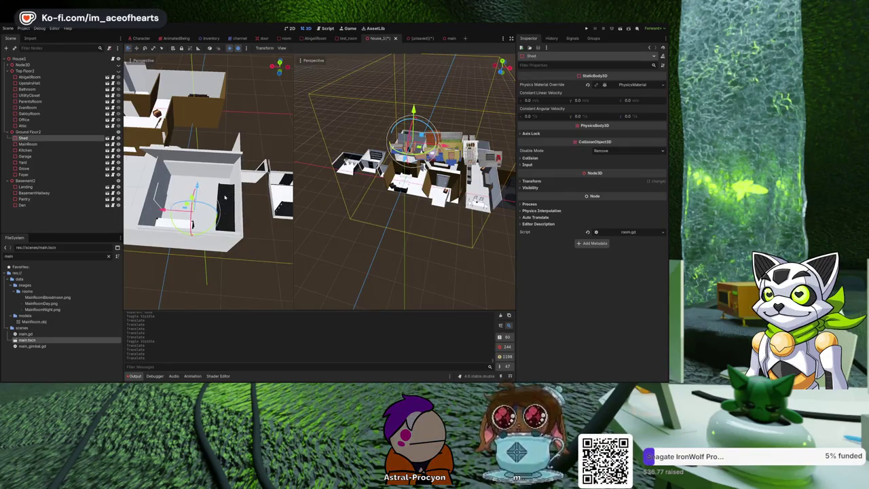
{"action": "mouse_move", "coordinate": [224, 198]}
{"action": "left_mouse_down"}
{"action": "mouse_move", "coordinate": [237, 212]}
{"action": "mouse_move", "coordinate": [253, 195]}
{"action": "left_mouse_up"}
{"action": "scroll", "coordinate": [237, 204], "scroll_direction": "up", "scroll_amount": 5}
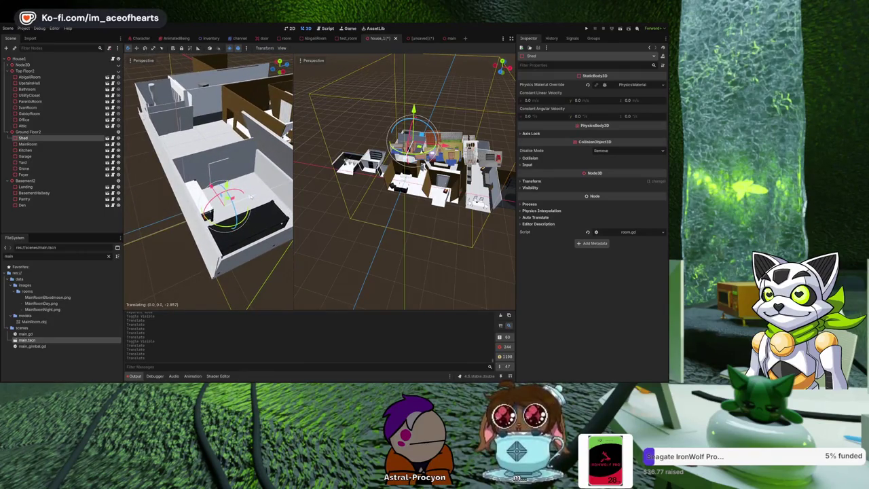
{"action": "scroll", "coordinate": [253, 190], "scroll_direction": "up", "scroll_amount": 5}
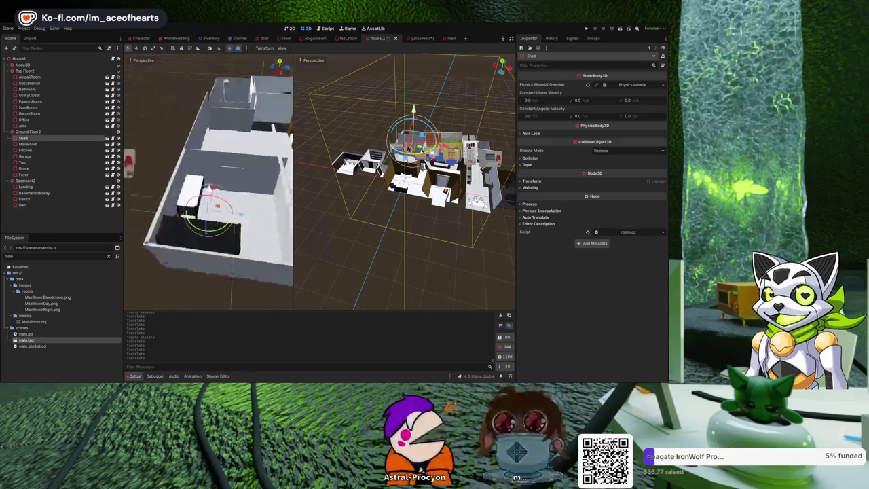
{"action": "mouse_move", "coordinate": [173, 188]}
{"action": "left_mouse_down"}
{"action": "mouse_move", "coordinate": [210, 166]}
{"action": "mouse_move", "coordinate": [183, 163]}
{"action": "mouse_move", "coordinate": [190, 178]}
{"action": "mouse_move", "coordinate": [156, 214]}
{"action": "mouse_move", "coordinate": [215, 205]}
{"action": "mouse_move", "coordinate": [220, 193]}
{"action": "left_mouse_up"}
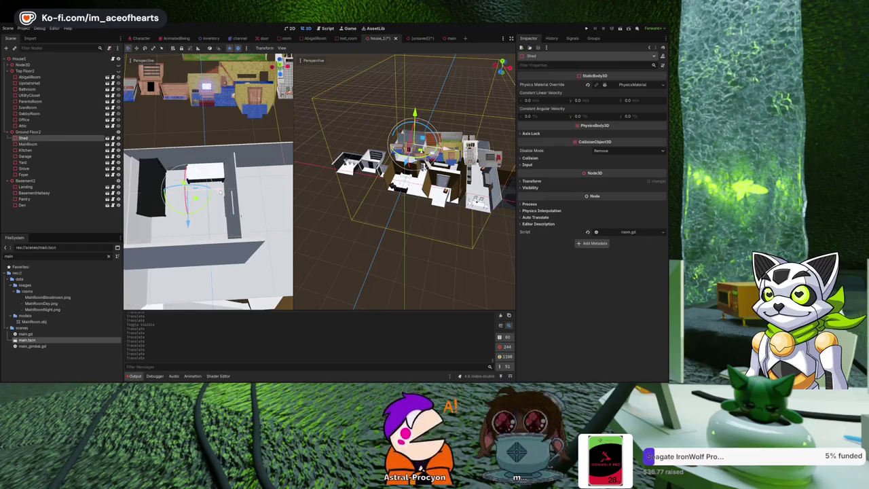
{"action": "left_click", "coordinate": [222, 134]}
Step: Raise the basement Landing room along Y toward the ground floor
{"action": "scroll", "coordinate": [222, 134], "scroll_direction": "down", "scroll_amount": 5}
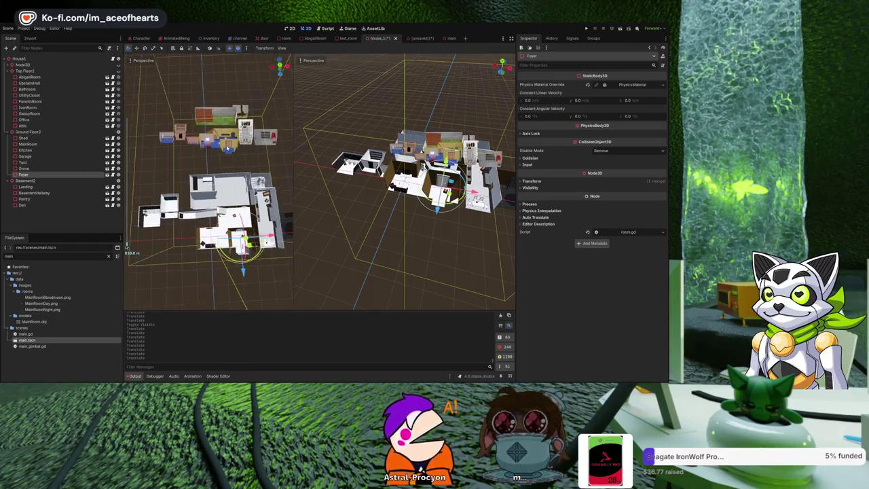
{"action": "left_click", "coordinate": [188, 162]}
{"action": "left_click_drag", "start_coordinate": [188, 162], "coordinate": [226, 148]}
{"action": "left_click", "coordinate": [184, 217]}
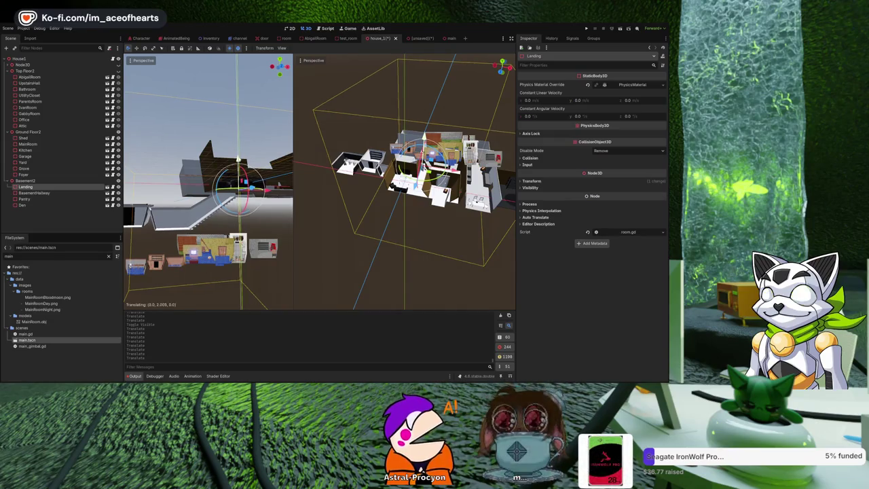
{"action": "mouse_move", "coordinate": [219, 175]}
{"action": "left_mouse_down"}
{"action": "mouse_move", "coordinate": [227, 172]}
{"action": "mouse_move", "coordinate": [163, 271]}
{"action": "mouse_move", "coordinate": [145, 288]}
{"action": "mouse_move", "coordinate": [136, 279]}
{"action": "left_mouse_up"}
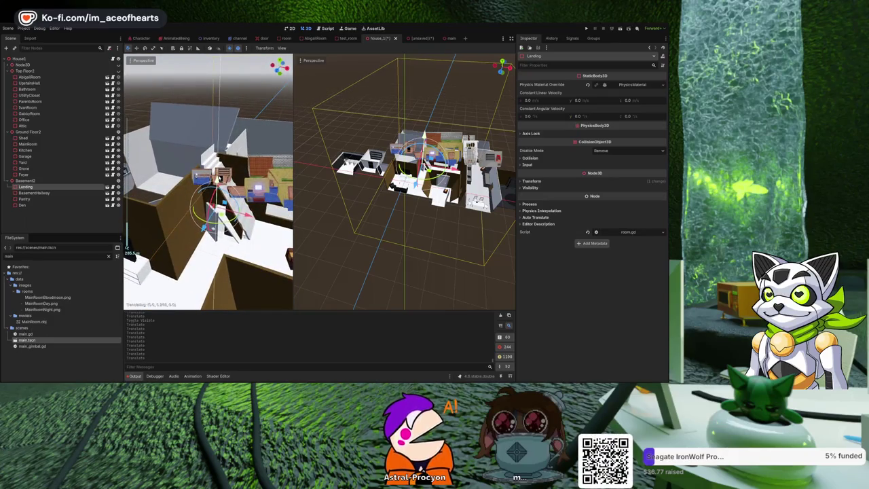
{"action": "left_click_drag", "start_coordinate": [219, 178], "coordinate": [222, 173]}
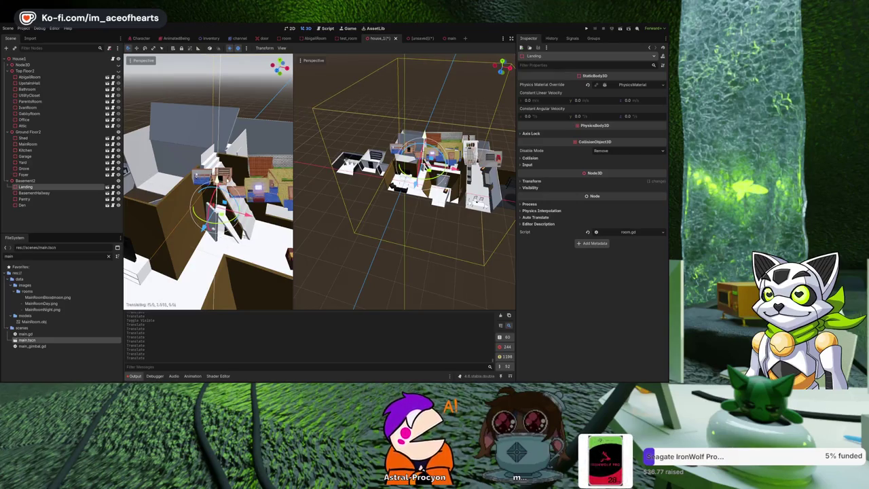
Step: Orbit to an overhead view to check the Landing staircase's alignment
{"action": "mouse_move", "coordinate": [208, 204]}
{"action": "left_mouse_down"}
{"action": "mouse_move", "coordinate": [194, 192]}
{"action": "mouse_move", "coordinate": [129, 248]}
{"action": "mouse_move", "coordinate": [142, 238]}
{"action": "left_mouse_up"}
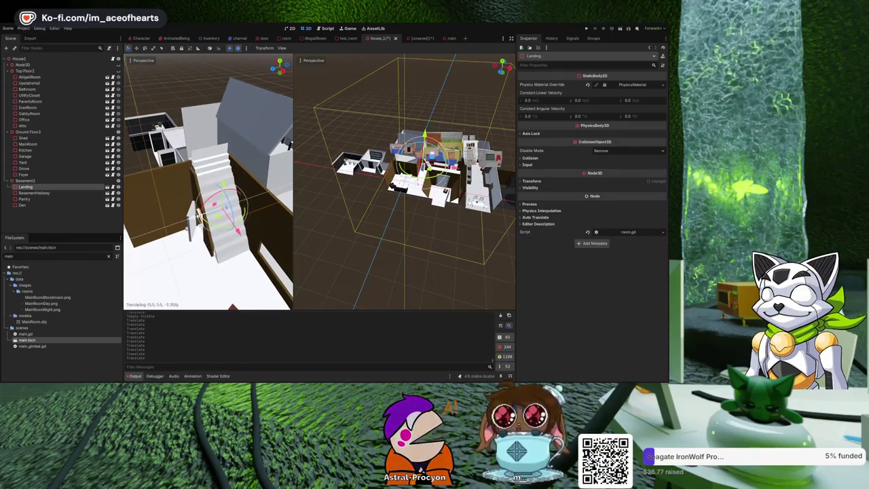
{"action": "mouse_move", "coordinate": [204, 213]}
{"action": "left_mouse_down"}
{"action": "mouse_move", "coordinate": [176, 199]}
{"action": "mouse_move", "coordinate": [218, 208]}
{"action": "left_mouse_up"}
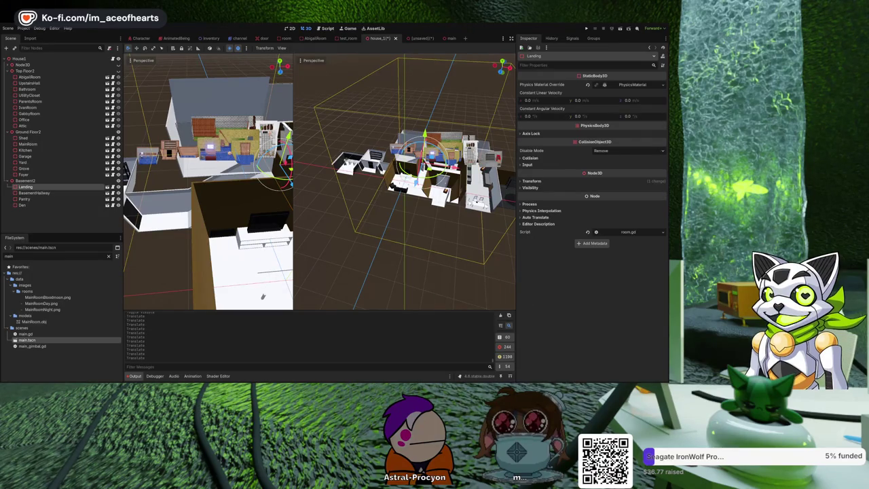
{"action": "scroll", "coordinate": [213, 214], "scroll_direction": "down", "scroll_amount": 5}
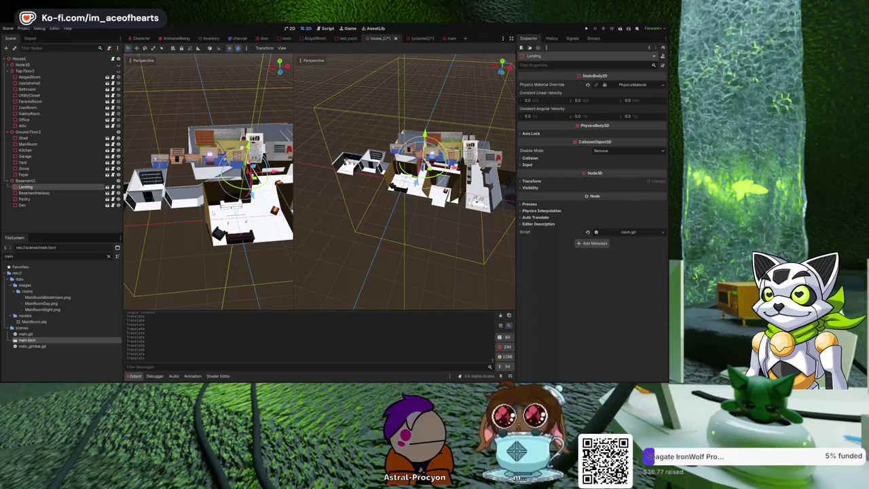
{"action": "left_click_drag", "start_coordinate": [207, 248], "coordinate": [215, 192]}
{"action": "scroll", "coordinate": [230, 196], "scroll_direction": "up", "scroll_amount": 5}
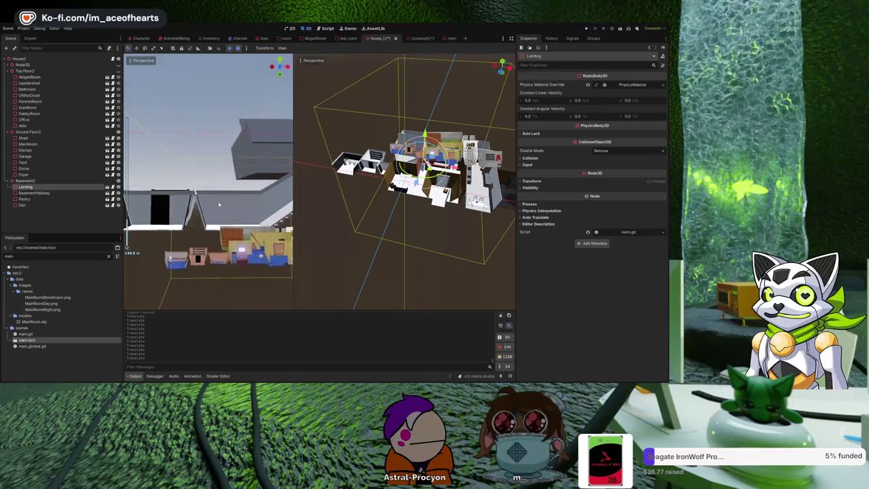
{"action": "scroll", "coordinate": [268, 208], "scroll_direction": "up", "scroll_amount": 3}
{"action": "scroll", "coordinate": [238, 216], "scroll_direction": "up", "scroll_amount": 3}
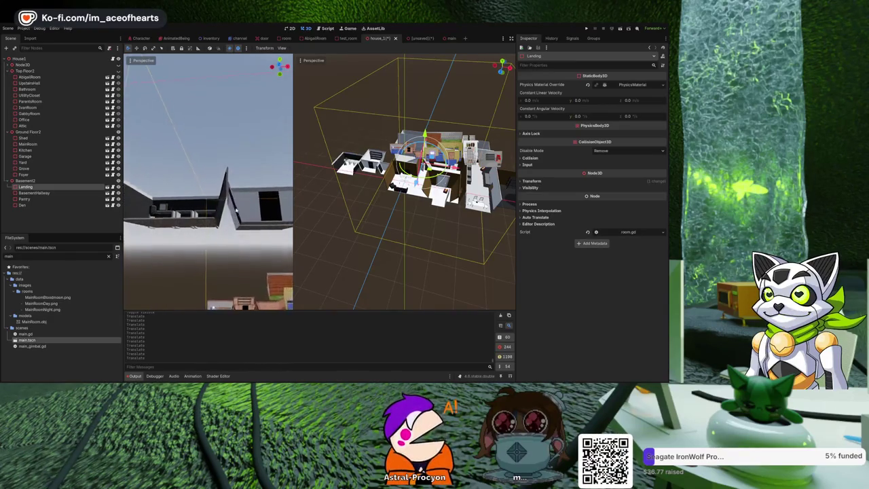
{"action": "scroll", "coordinate": [162, 222], "scroll_direction": "down", "scroll_amount": 5}
{"action": "left_click_drag", "start_coordinate": [161, 222], "coordinate": [176, 258]}
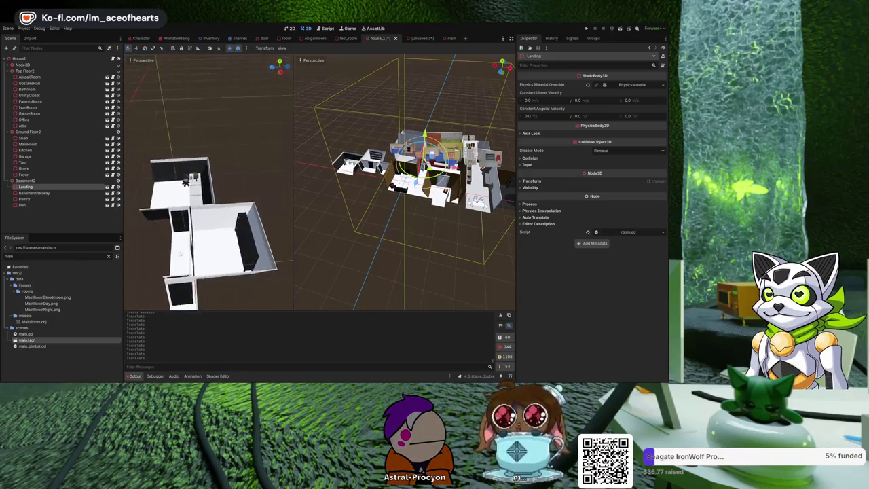
{"action": "scroll", "coordinate": [217, 225], "scroll_direction": "up", "scroll_amount": 3}
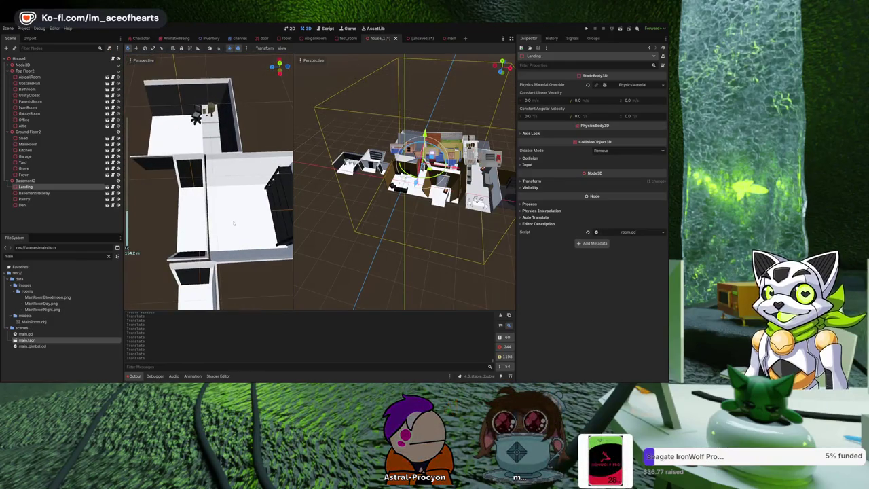
{"action": "scroll", "coordinate": [218, 225], "scroll_direction": "down", "scroll_amount": 3}
{"action": "left_click_drag", "start_coordinate": [218, 225], "coordinate": [259, 193]}
{"action": "key", "text": "f"}
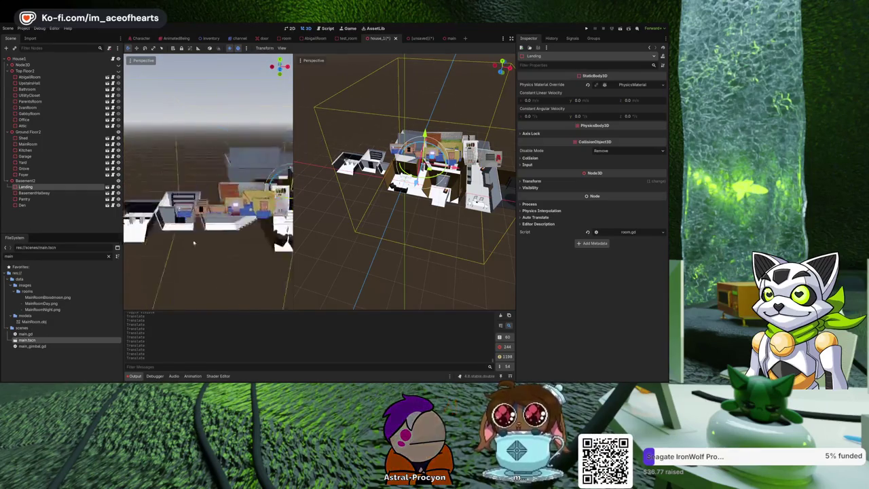
{"action": "mouse_move", "coordinate": [218, 190]}
{"action": "left_mouse_down"}
{"action": "mouse_move", "coordinate": [224, 178]}
{"action": "mouse_move", "coordinate": [258, 264]}
{"action": "mouse_move", "coordinate": [120, 182]}
{"action": "left_mouse_up"}
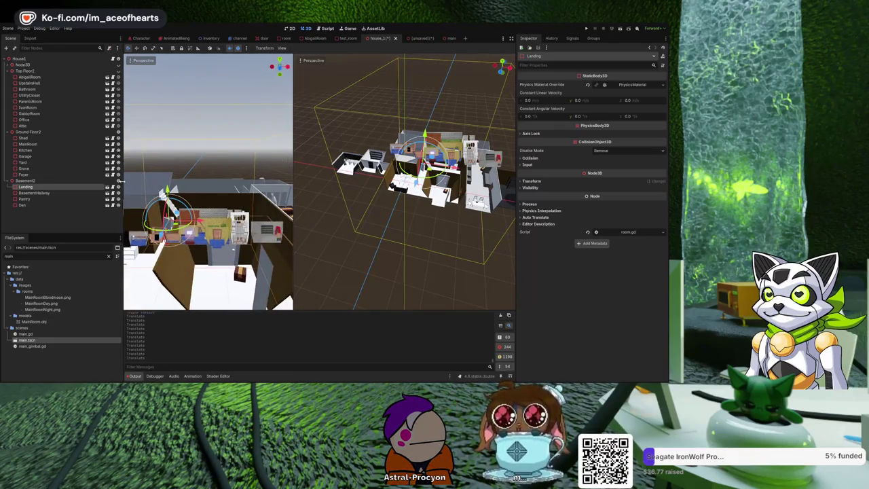
Step: Hide Ground Floor2 to inspect the basement staircase, then save house_1
{"action": "left_click", "coordinate": [119, 182]}
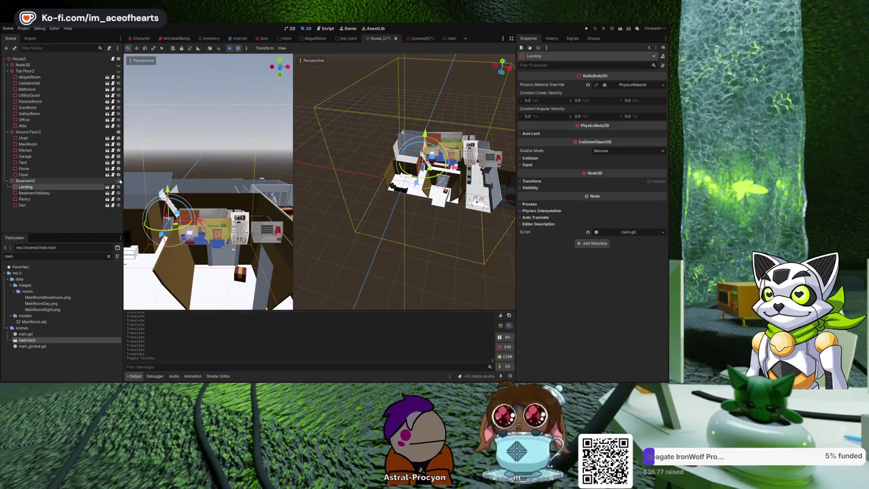
{"action": "left_click", "coordinate": [119, 181]}
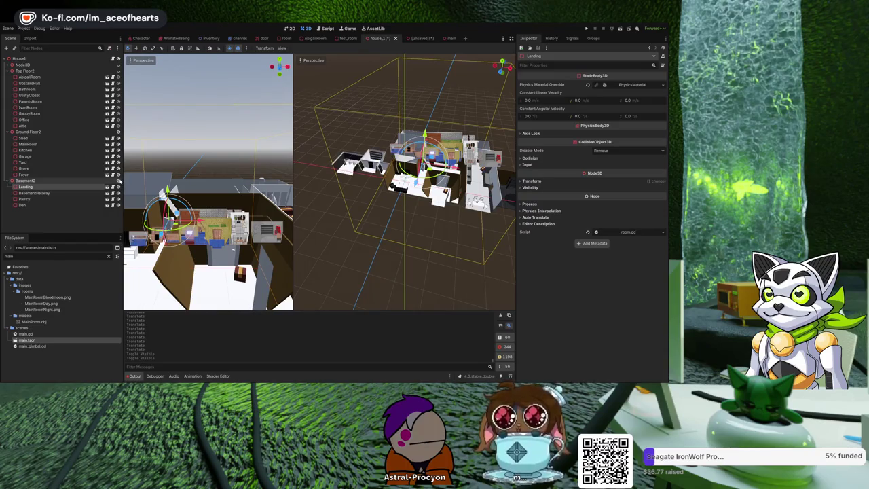
{"action": "left_click", "coordinate": [119, 132]}
{"action": "left_click_drag", "start_coordinate": [226, 181], "coordinate": [349, 99]}
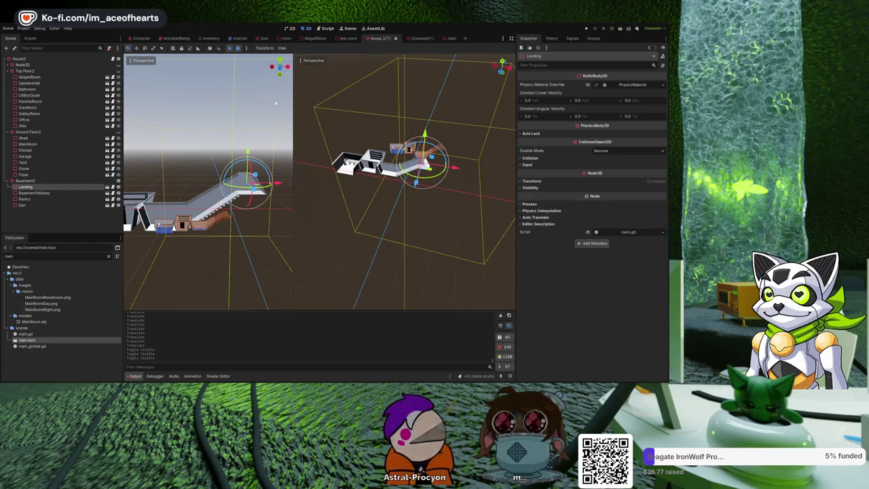
{"action": "key", "text": "ctrl+s"}
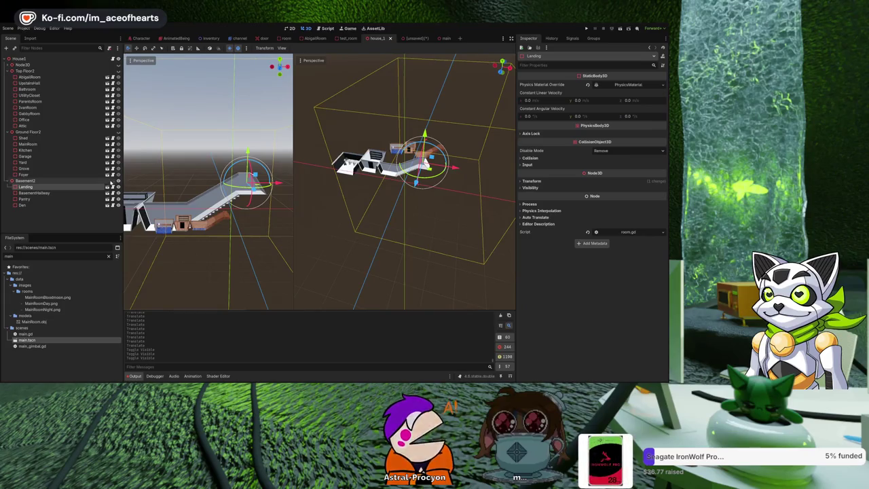
{"action": "left_click", "coordinate": [446, 38]}
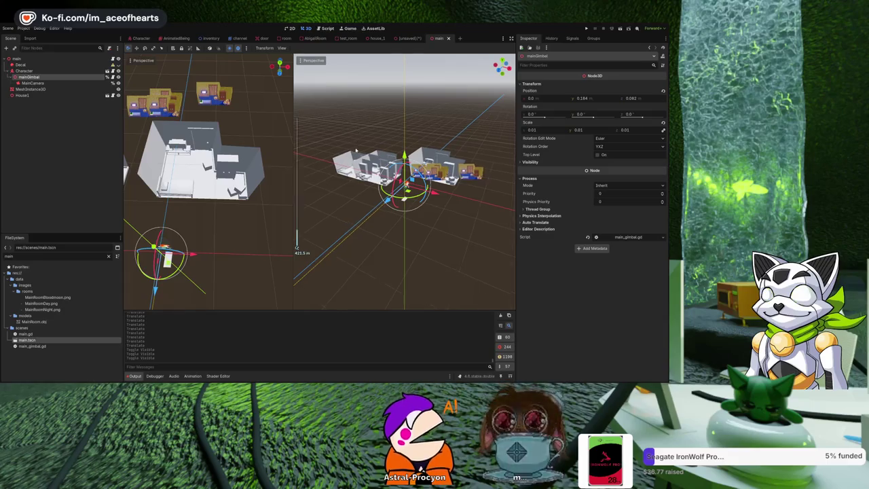
Step: Turn on the MainCamera preview in the right viewport, then select the House1 instance
{"action": "scroll", "coordinate": [356, 131], "scroll_direction": "up", "scroll_amount": 3}
{"action": "left_click", "coordinate": [51, 84]}
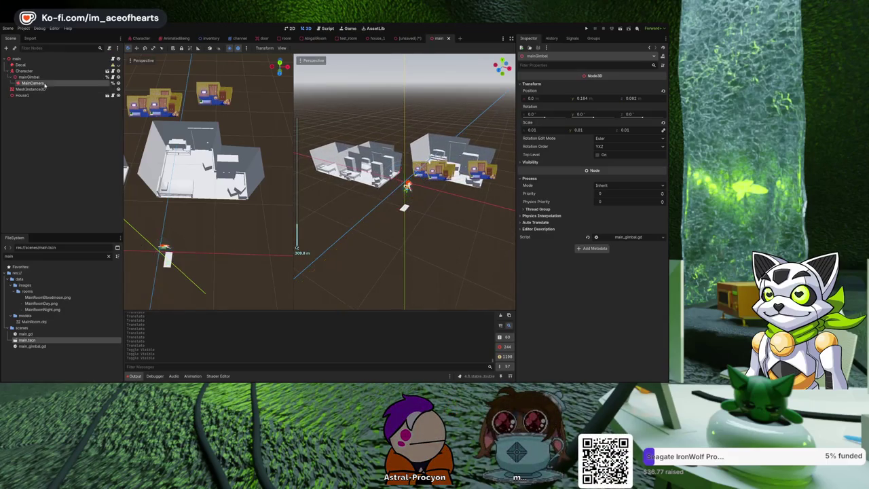
{"action": "left_click", "coordinate": [301, 71]}
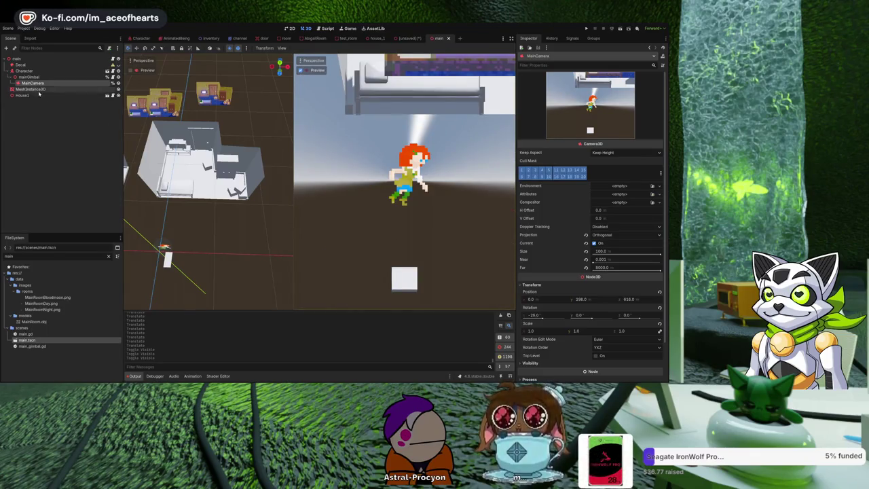
{"action": "left_click", "coordinate": [47, 117]}
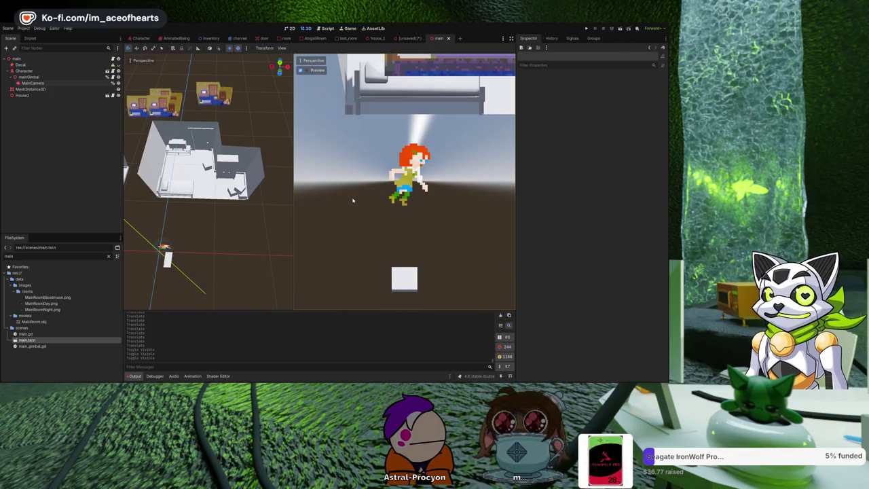
{"action": "left_click_drag", "start_coordinate": [238, 216], "coordinate": [49, 65]}
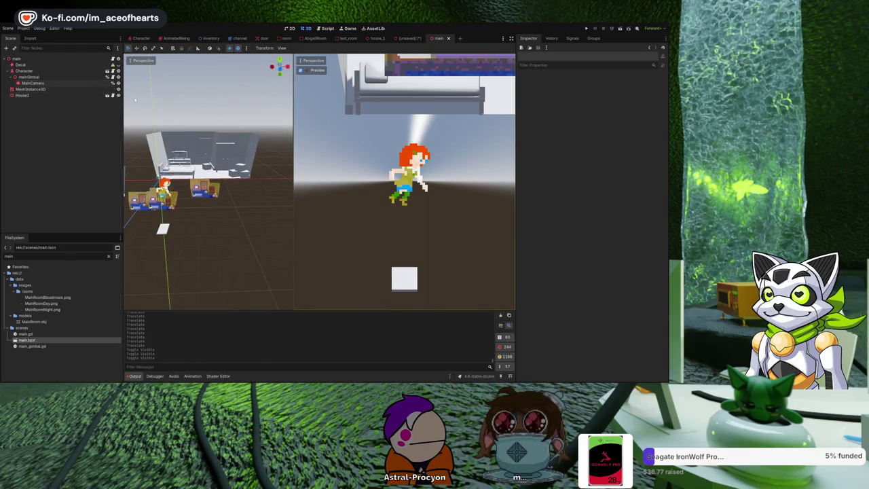
{"action": "left_click", "coordinate": [72, 96]}
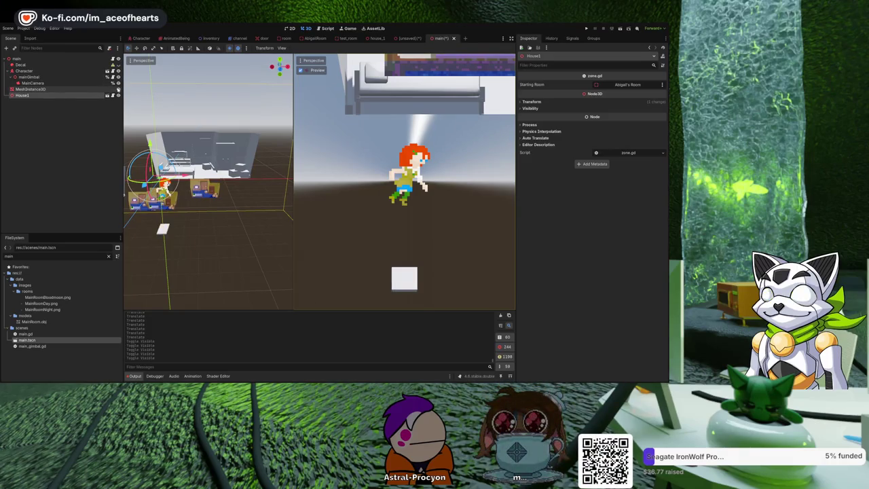
Step: Hide the white MeshInstance3D plane in the main scene
{"action": "left_click", "coordinate": [118, 89]}
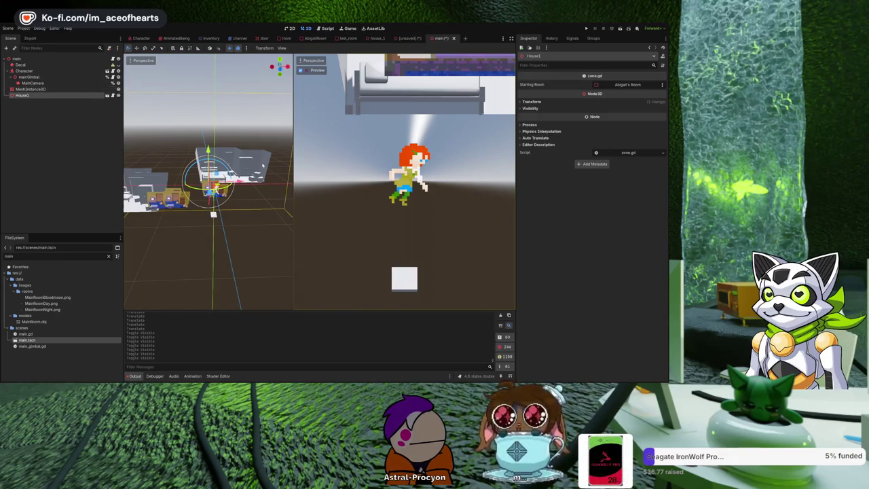
{"action": "scroll", "coordinate": [269, 115], "scroll_direction": "down", "scroll_amount": 2}
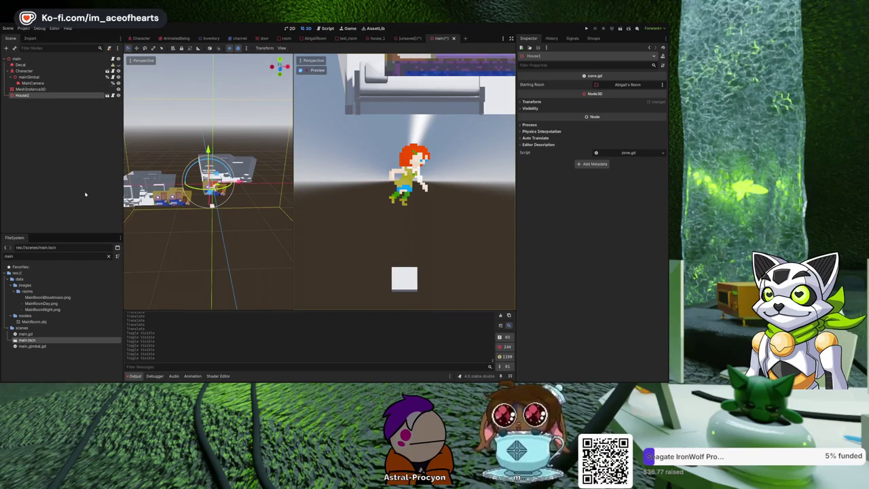
{"action": "key", "text": "Right"}
Step: Enable Editable Children on House1 to expose its child rooms
{"action": "left_click", "coordinate": [99, 114]}
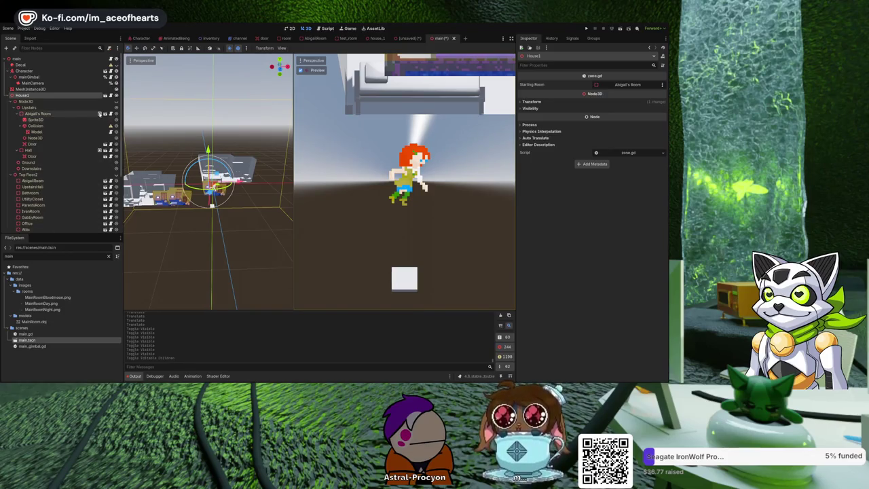
{"action": "scroll", "coordinate": [228, 132], "scroll_direction": "down", "scroll_amount": 3}
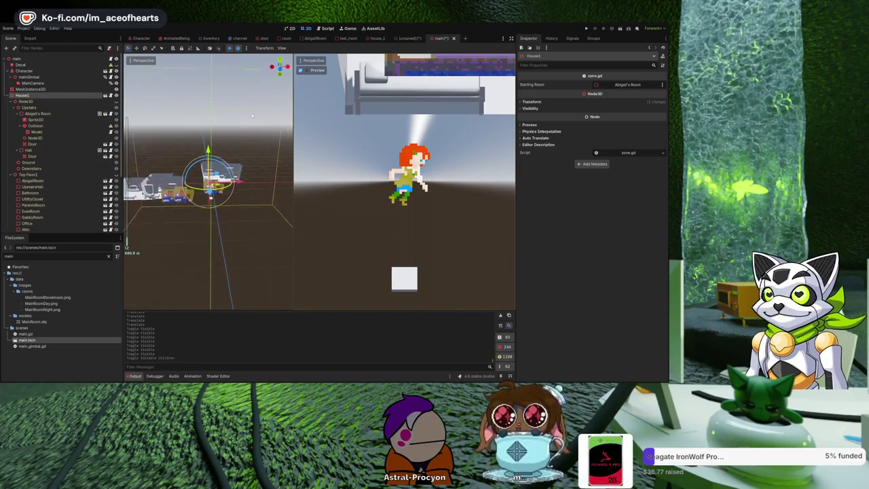
{"action": "scroll", "coordinate": [204, 290], "scroll_direction": "up", "scroll_amount": 5}
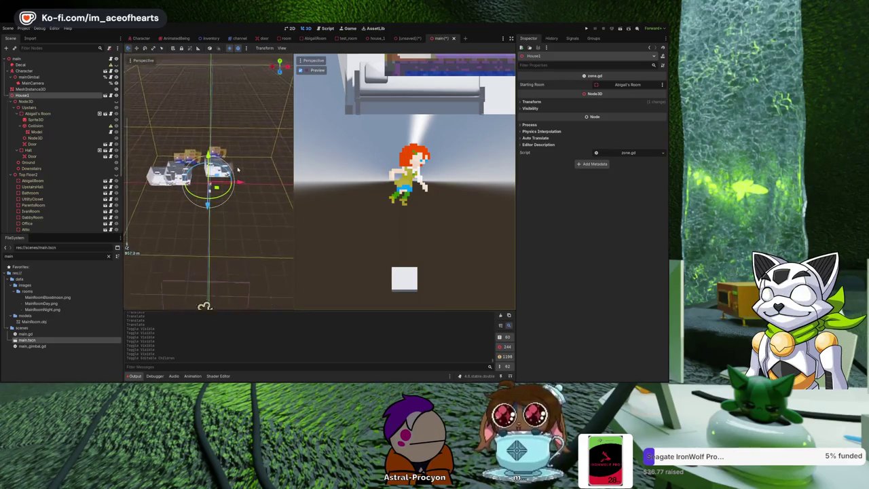
{"action": "left_click", "coordinate": [375, 39]}
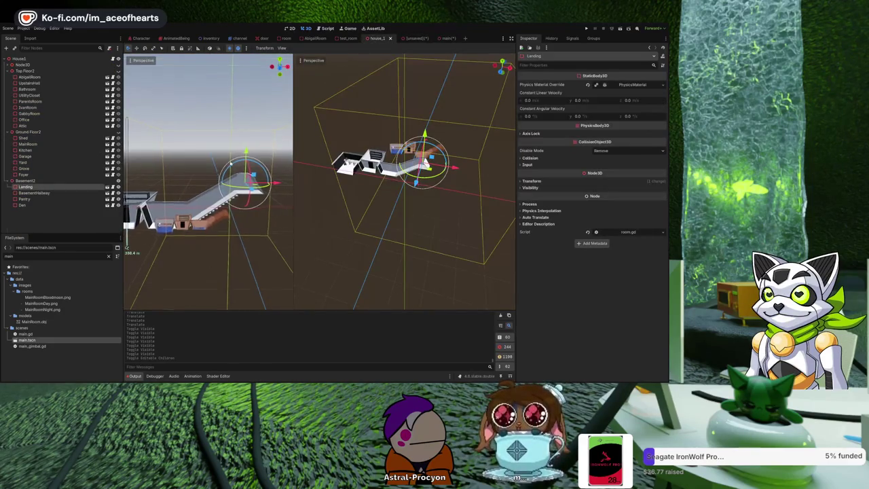
Step: Unhide Ground Floor2 and Top Floor2, save house_1, and return to main
{"action": "left_click", "coordinate": [123, 132]}
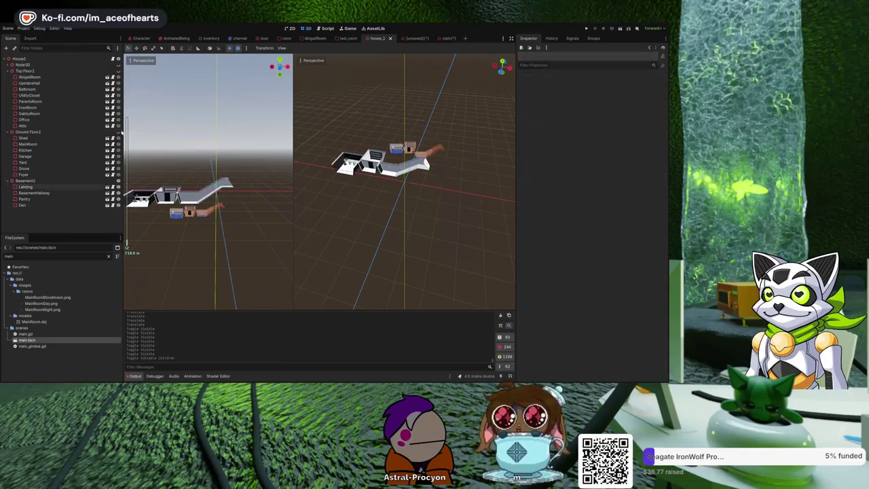
{"action": "left_click", "coordinate": [118, 132]}
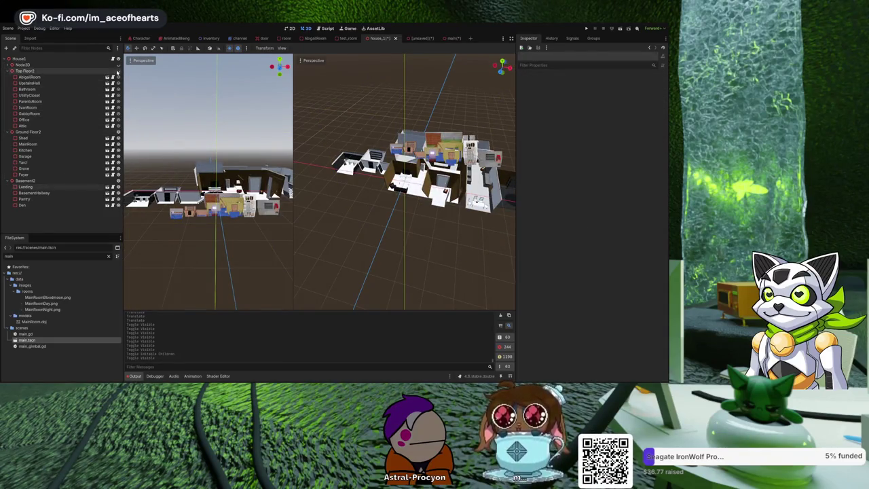
{"action": "left_click", "coordinate": [118, 71]}
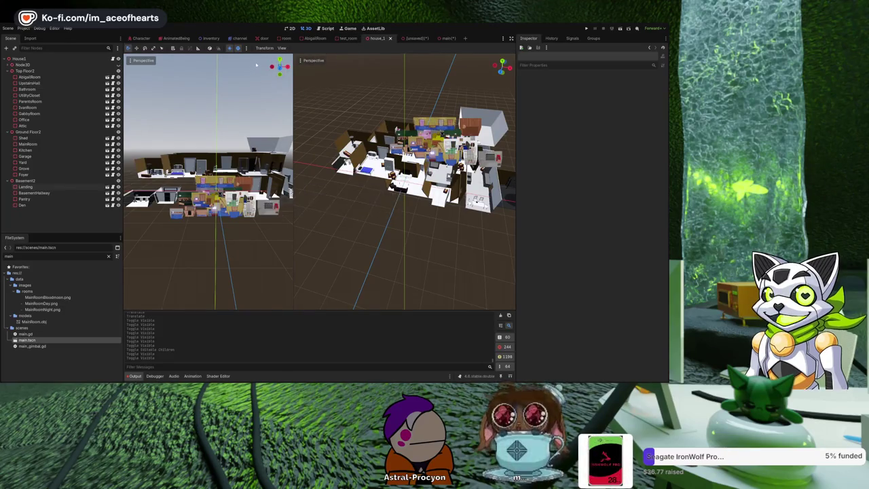
{"action": "key", "text": "ctrl+s"}
{"action": "left_click", "coordinate": [455, 41]}
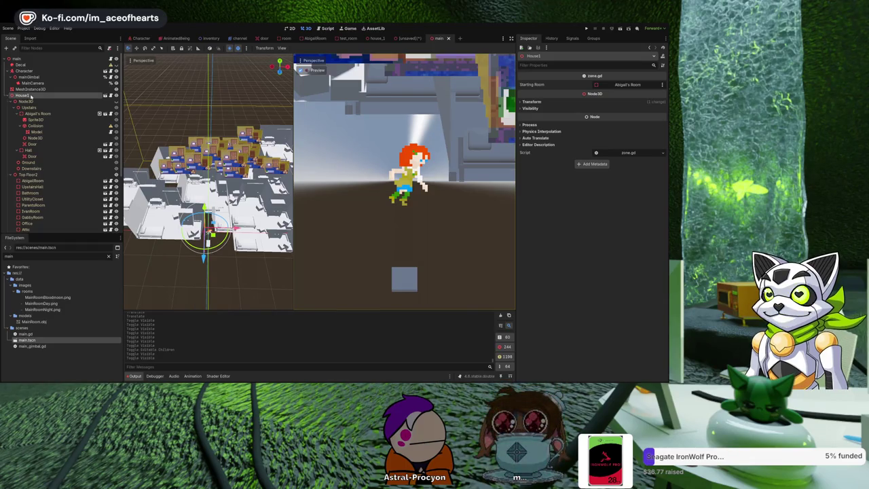
Step: Delete the old House1 and drag a fresh house_1.tscn into the main scene's 3D viewport
{"action": "key", "text": "Delete"}
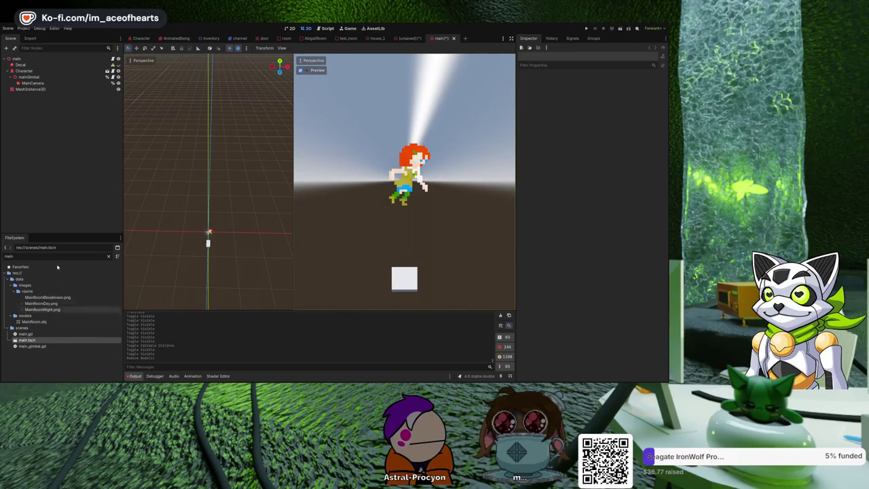
{"action": "type", "text": "house"}
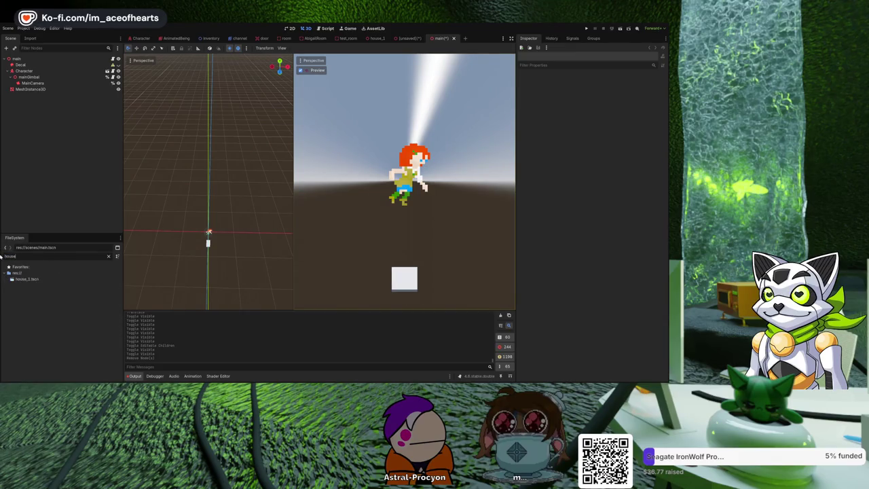
{"action": "mouse_move", "coordinate": [27, 279]}
{"action": "left_mouse_down"}
{"action": "mouse_move", "coordinate": [202, 210]}
{"action": "mouse_move", "coordinate": [160, 173]}
{"action": "left_mouse_up"}
{"action": "scroll", "coordinate": [204, 223], "scroll_direction": "down", "scroll_amount": 5}
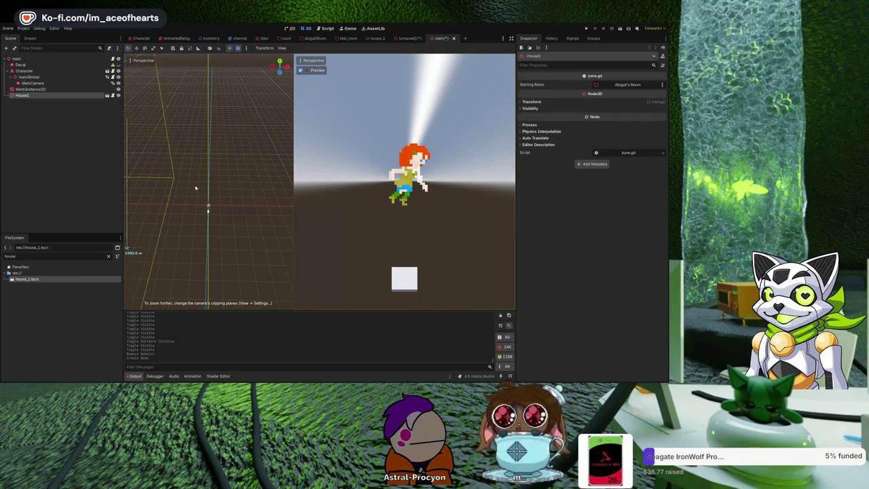
{"action": "scroll", "coordinate": [147, 173], "scroll_direction": "up", "scroll_amount": 6}
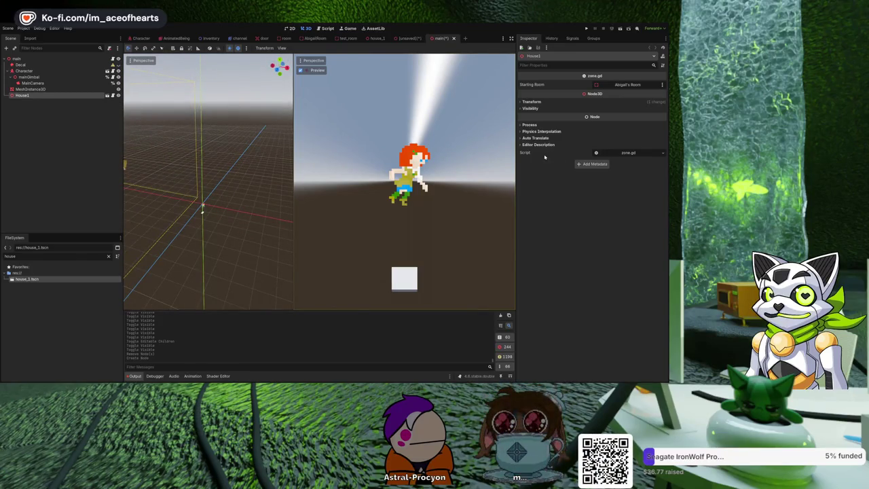
Step: Set House1's Transform position to X 0, Y 0, Z 0, then return to the house_1 scene
{"action": "left_click", "coordinate": [540, 102]}
{"action": "left_click", "coordinate": [605, 117]}
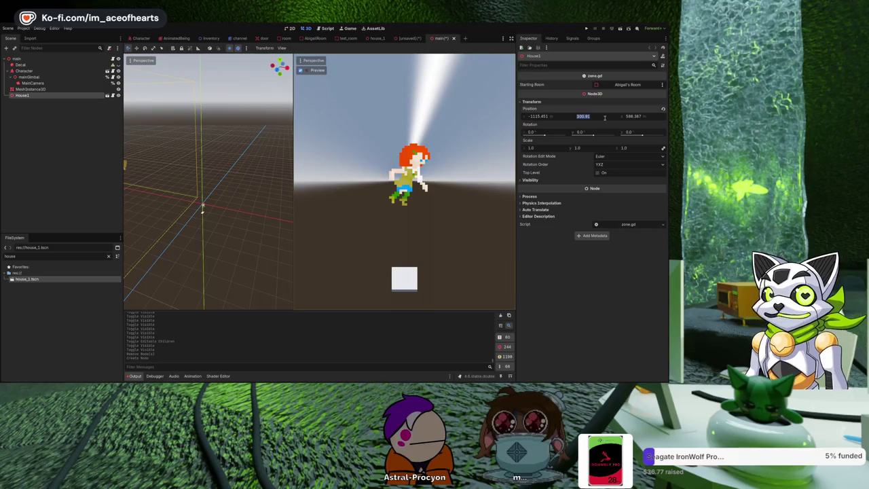
{"action": "left_click", "coordinate": [652, 115]}
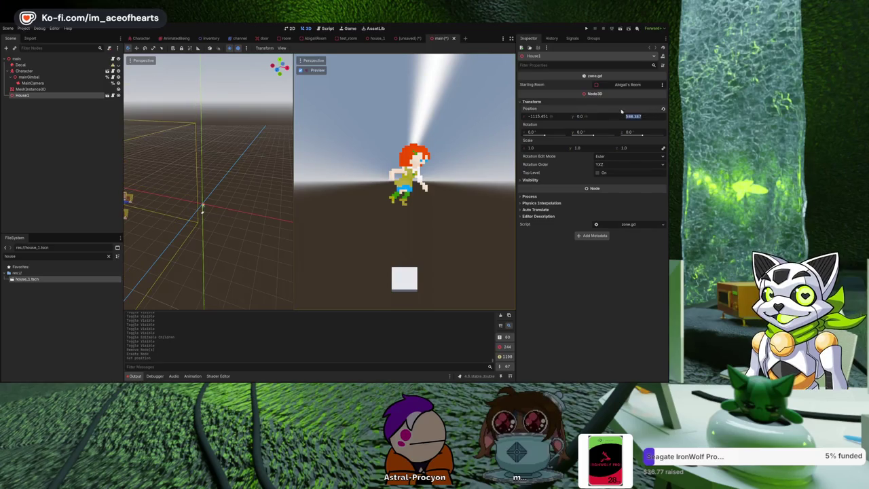
{"action": "type", "text": "0"}
{"action": "left_click", "coordinate": [554, 117]}
{"action": "type", "text": "0"}
{"action": "key", "text": "Return"}
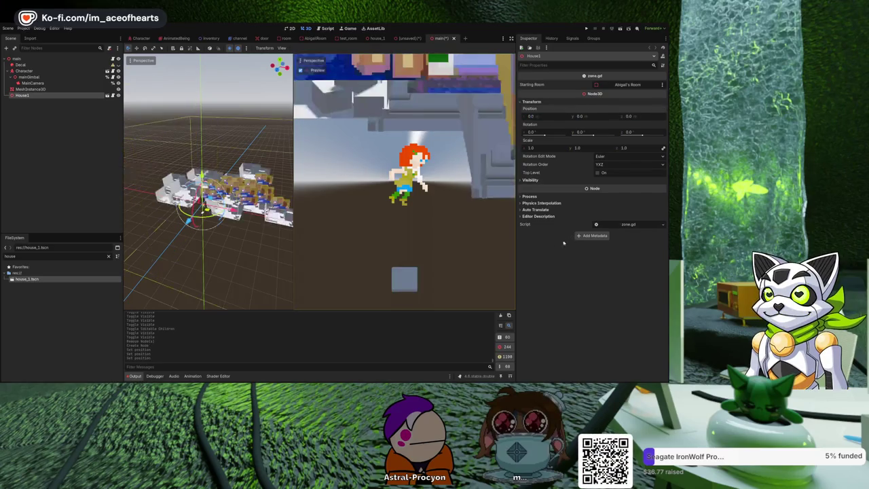
{"action": "scroll", "coordinate": [231, 204], "scroll_direction": "down", "scroll_amount": 2}
{"action": "scroll", "coordinate": [231, 309], "scroll_direction": "up", "scroll_amount": 2}
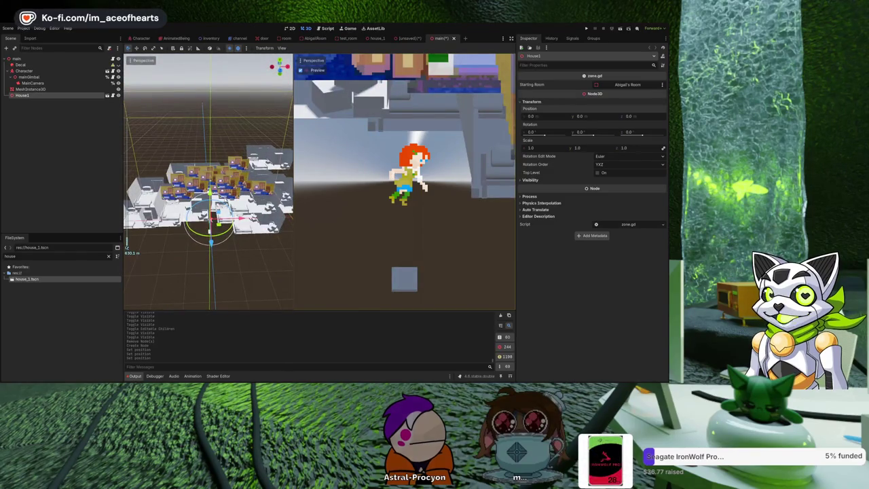
{"action": "left_click", "coordinate": [377, 38]}
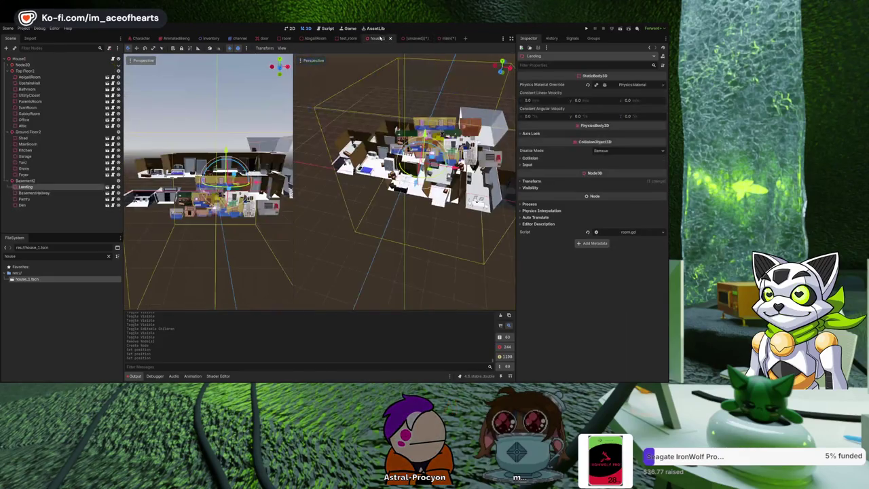
Step: Select Attic, widen the left 3D viewport, and zoom and orbit to a top-down view of the house
{"action": "left_click", "coordinate": [60, 126]}
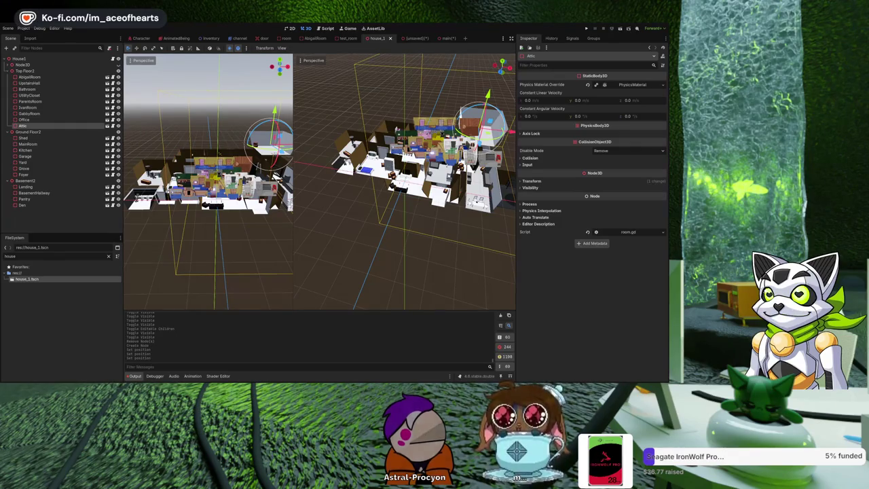
{"action": "left_click_drag", "start_coordinate": [294, 182], "coordinate": [343, 182]}
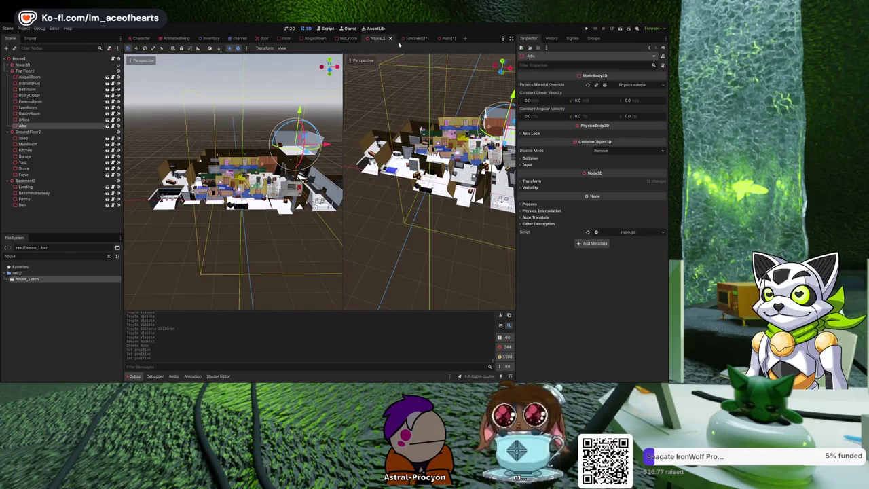
{"action": "scroll", "coordinate": [233, 182], "scroll_direction": "up", "scroll_amount": 3}
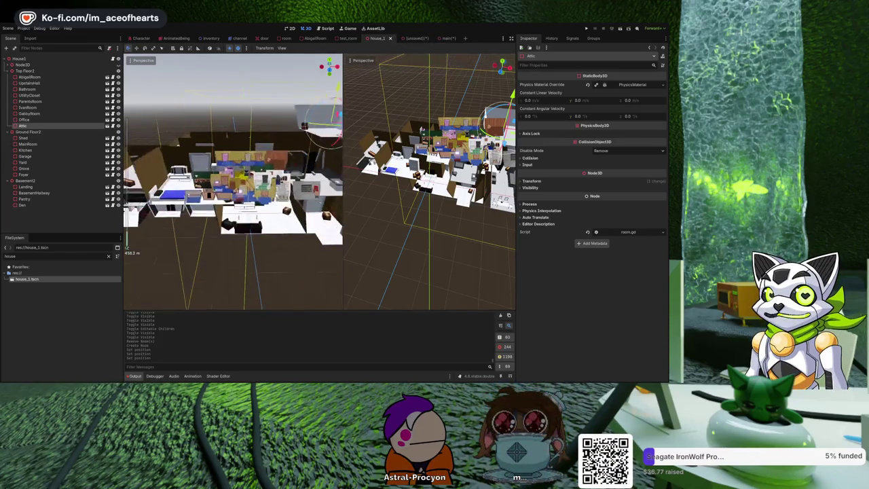
{"action": "mouse_move", "coordinate": [233, 182]}
{"action": "left_mouse_down"}
{"action": "mouse_move", "coordinate": [233, 132]}
{"action": "mouse_move", "coordinate": [233, 153]}
{"action": "left_mouse_up"}
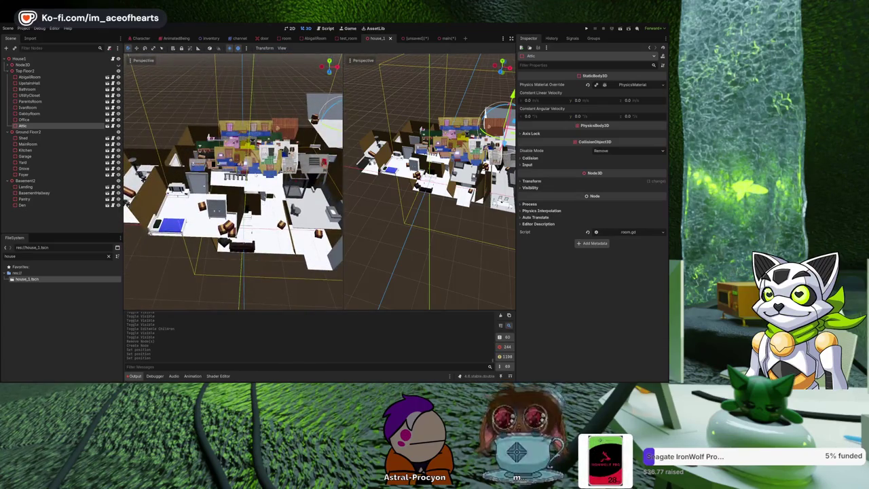